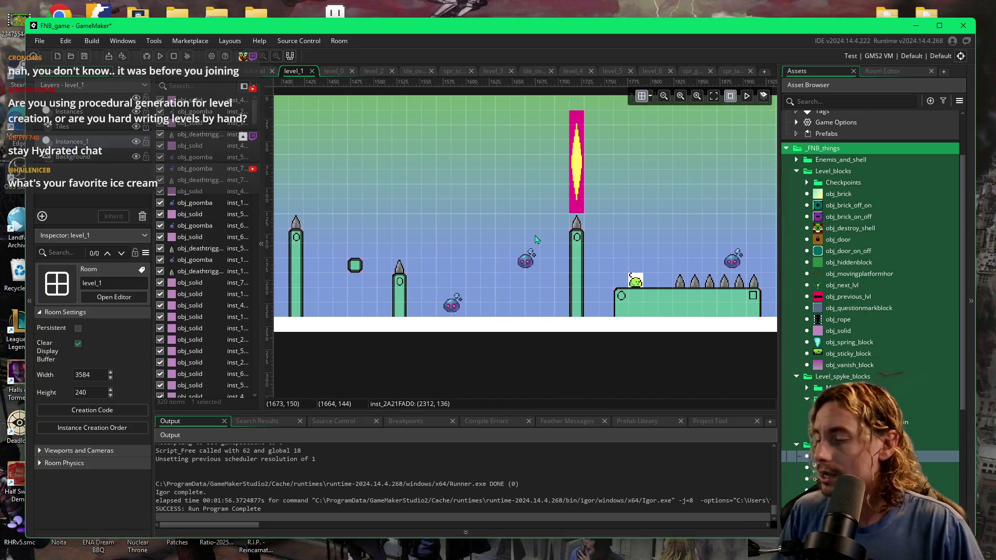
Step: Open the level_0 room and scroll across its 3584 by 240 layout of platforms, spikes and enemies
scroll(541, 240, down, 1)
scroll(534, 244, left, 5)
scroll(524, 251, left, 10)
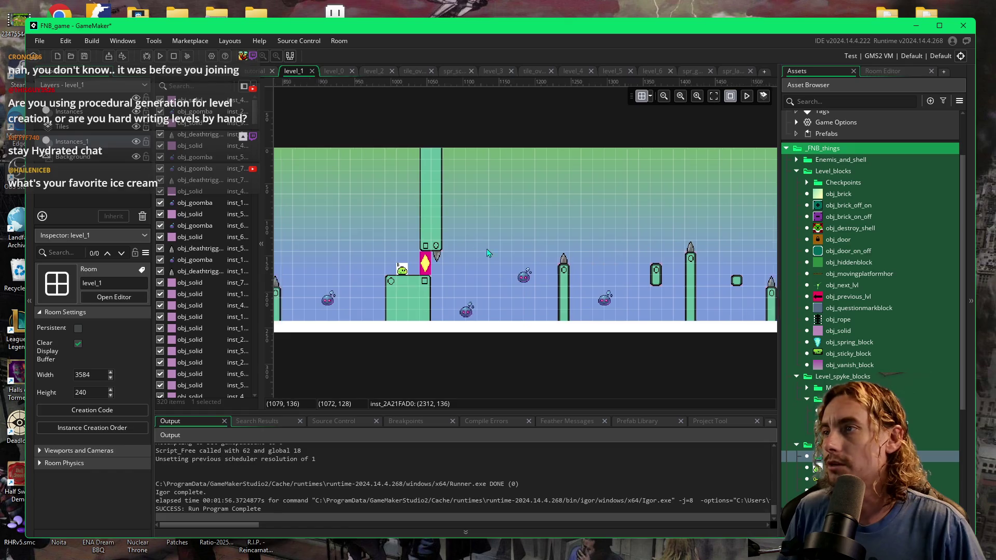
scroll(571, 252, left, 2)
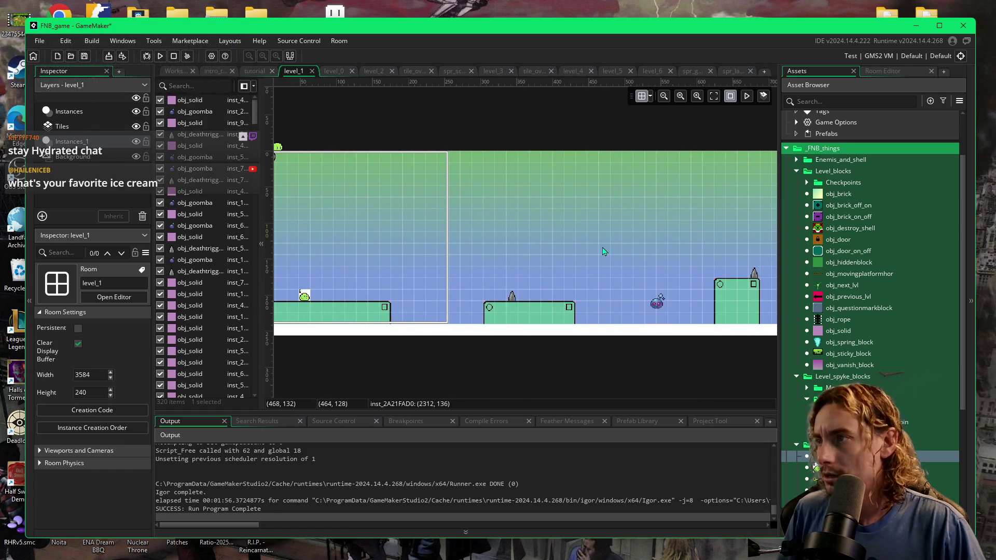
scroll(644, 268, right, 5)
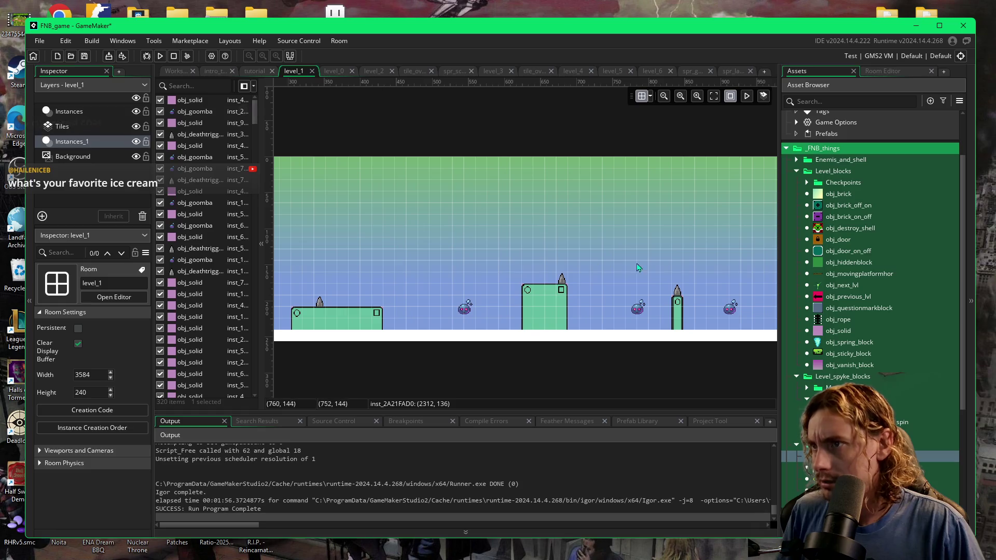
scroll(632, 267, right, 2)
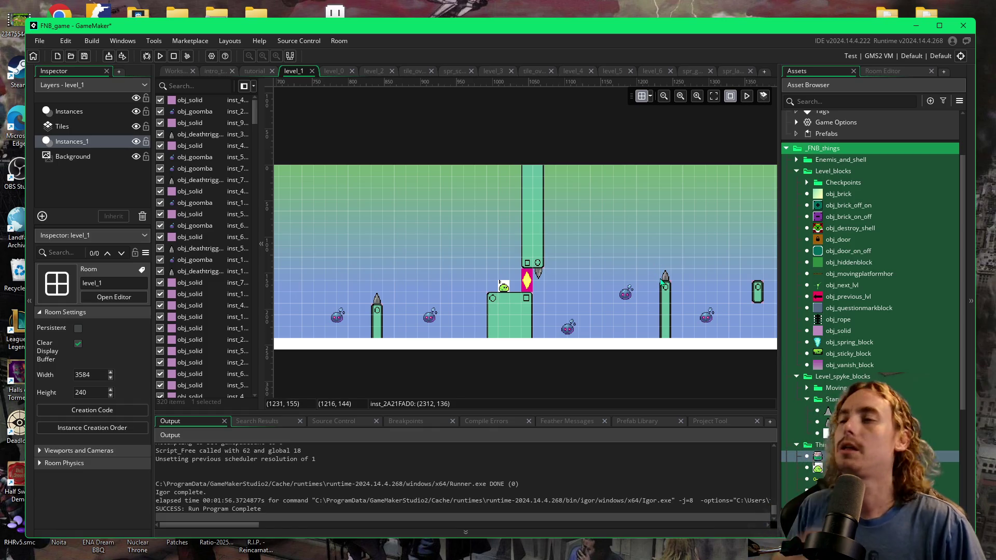
scroll(563, 268, right, 3)
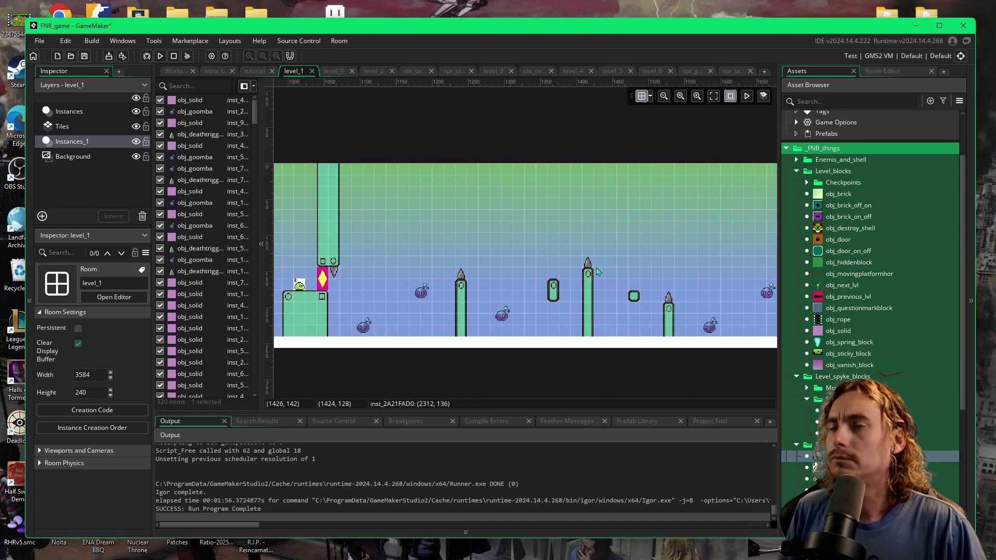
scroll(566, 270, right, 2)
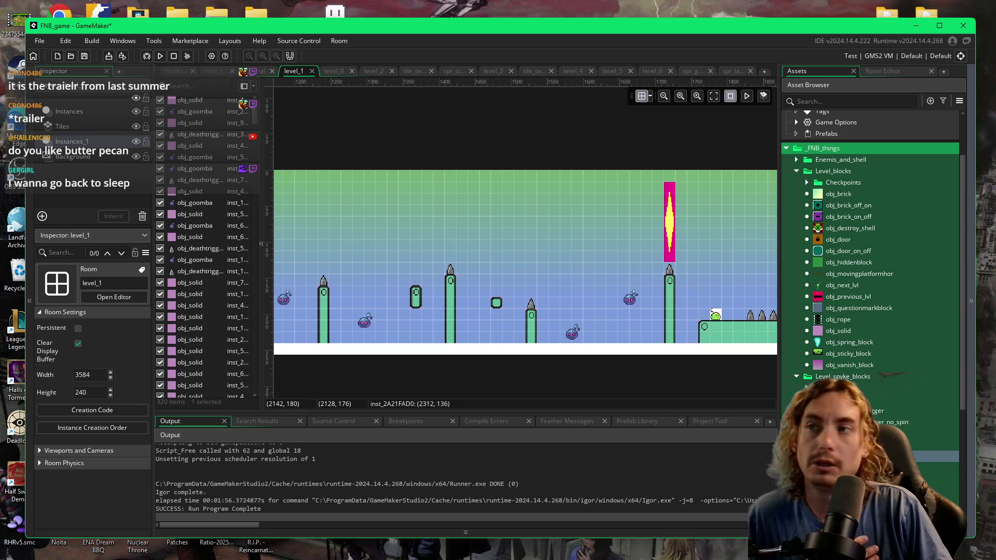
click(335, 71)
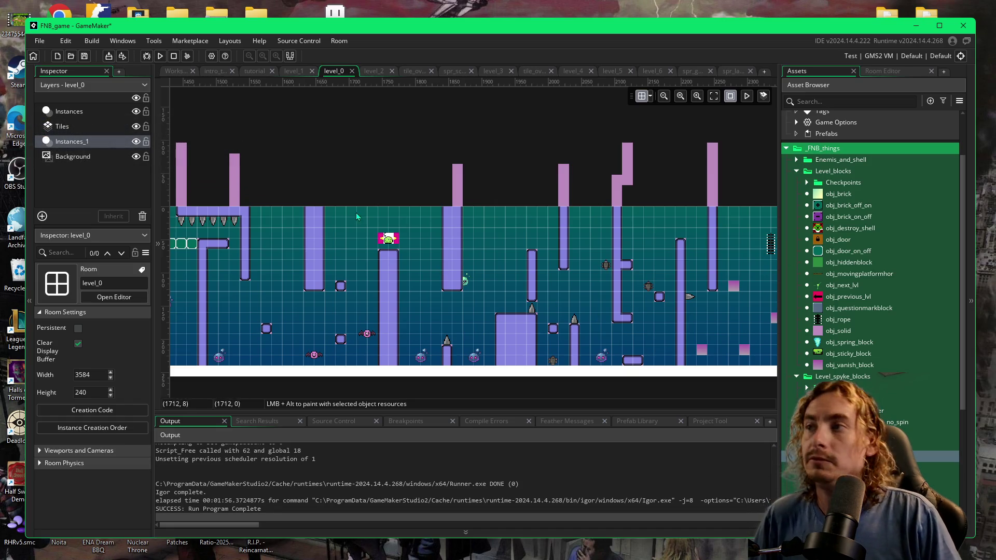
scroll(715, 176, right, 3)
scroll(674, 178, right, 6)
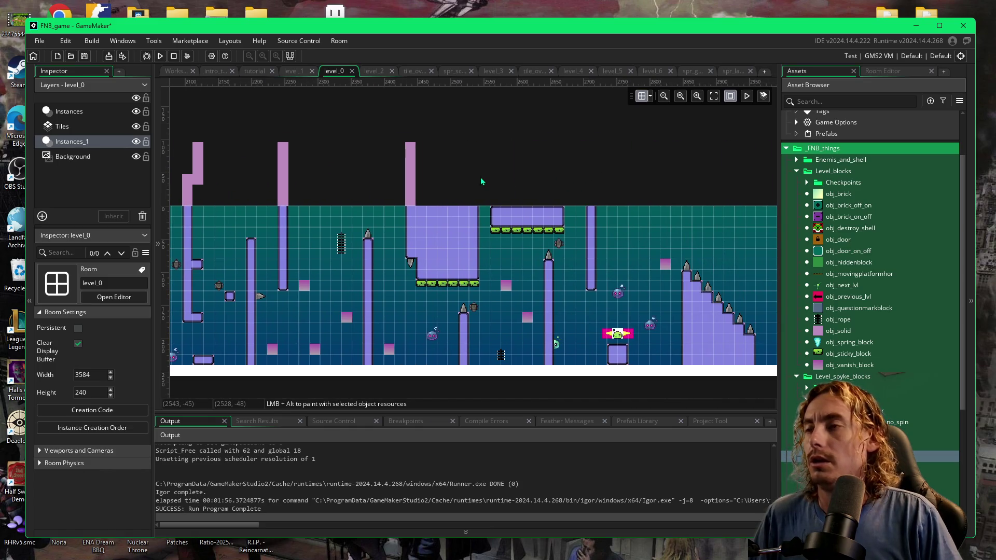
scroll(519, 183, left, 4)
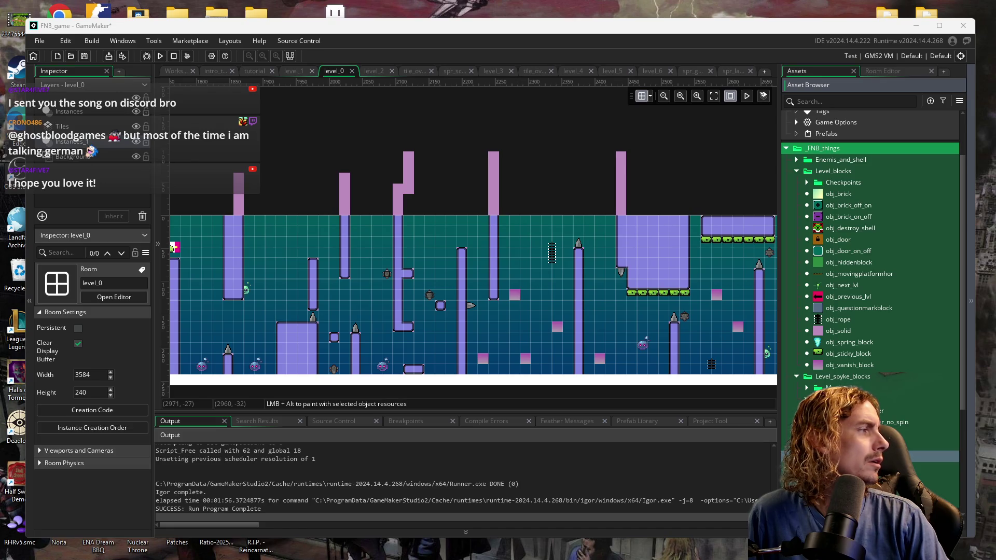
mouse_move(511, 15)
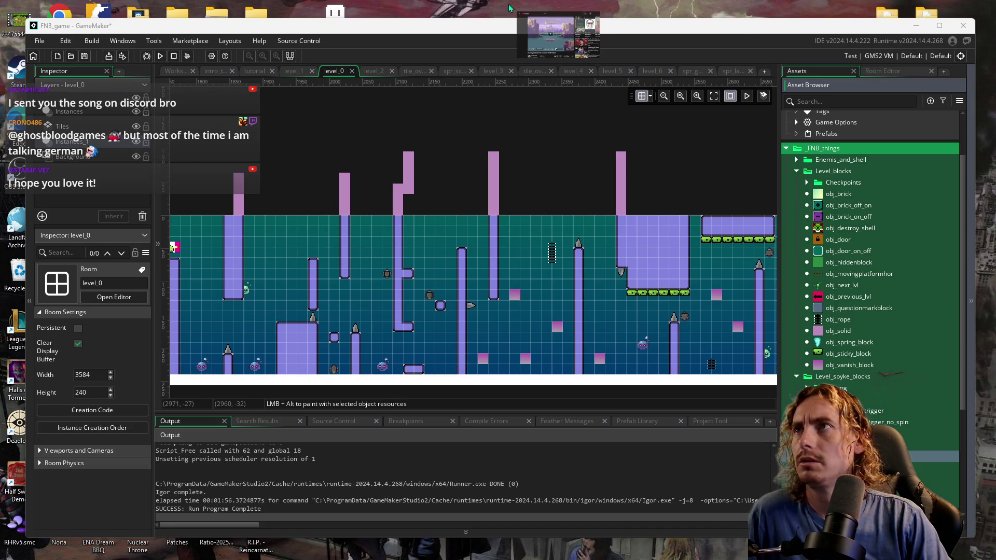
Step: Raise the browser with the Kaizo C3 trailer and nudge its window slightly left and down
click(574, 17)
drag(575, 17, 546, 45)
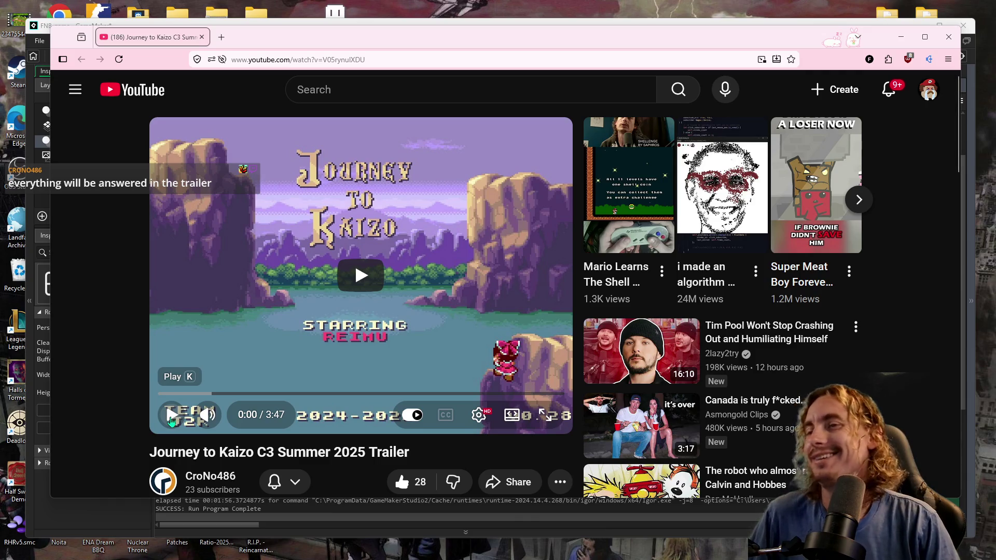
Step: Play the Kaizo C3 trailer, cancel the Up next autoplay, then close the browser
click(171, 418)
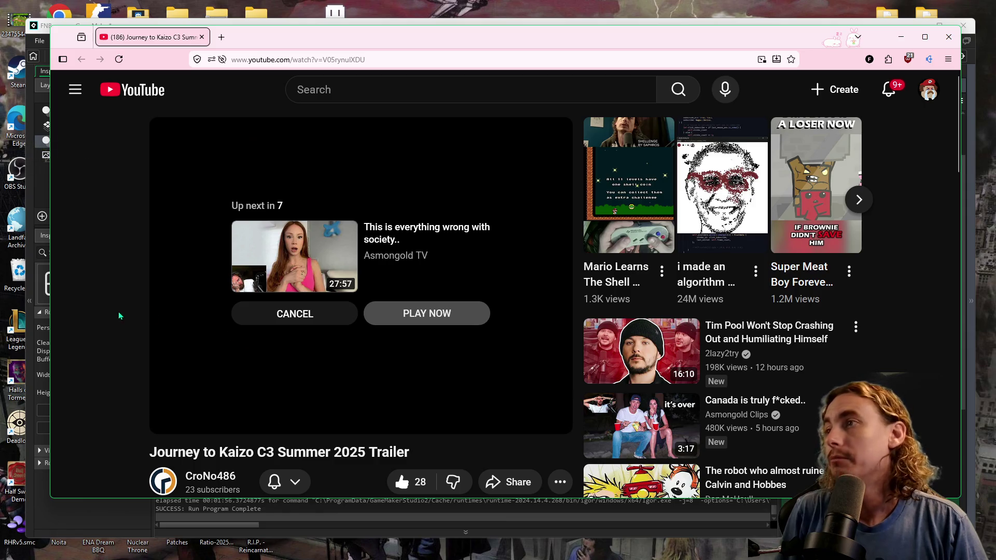
click(307, 315)
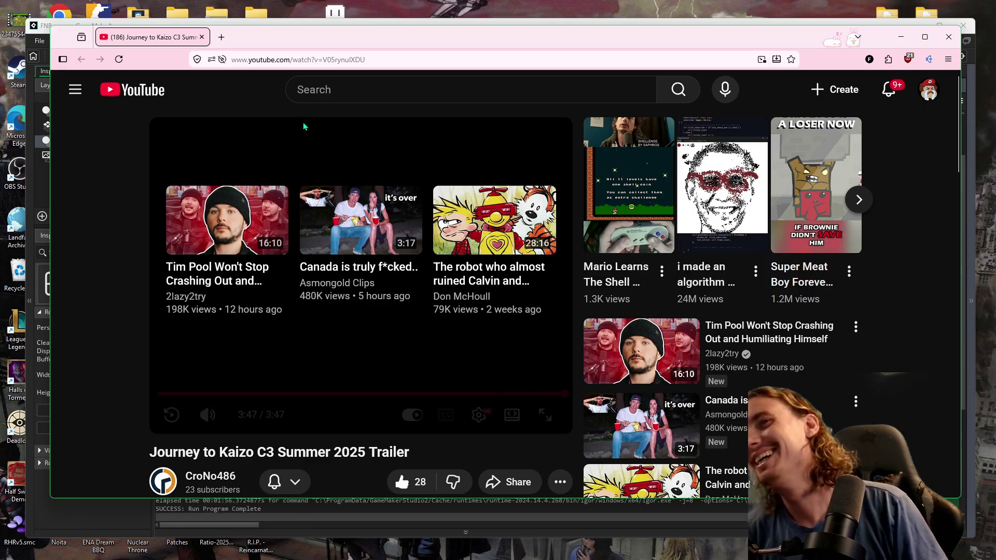
mouse_move(816, 343)
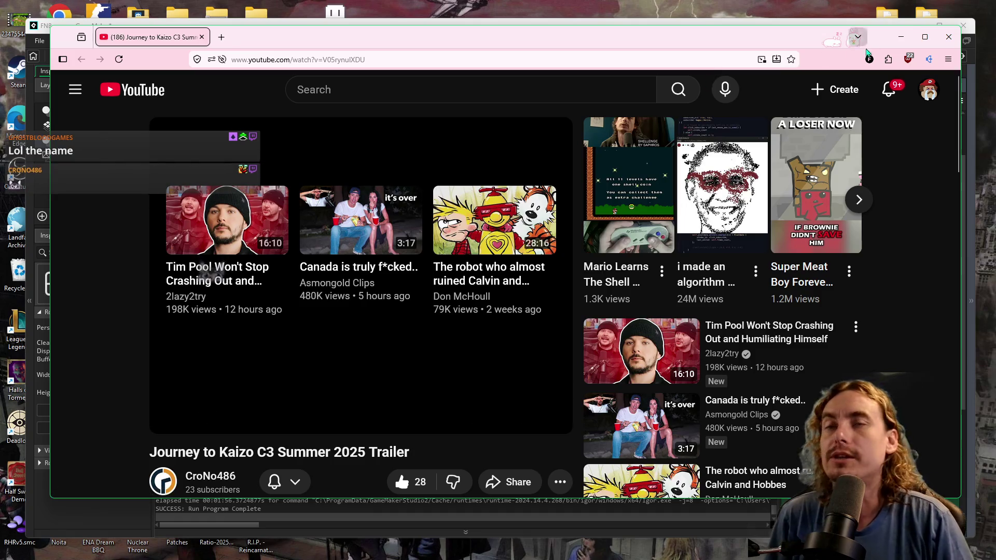
click(949, 37)
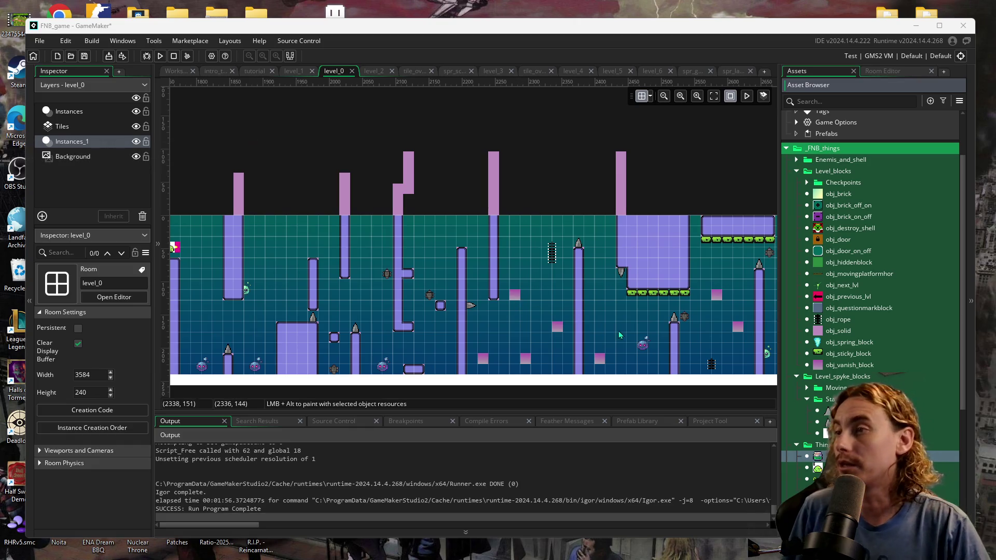
click(632, 334)
scroll(632, 334, right, 5)
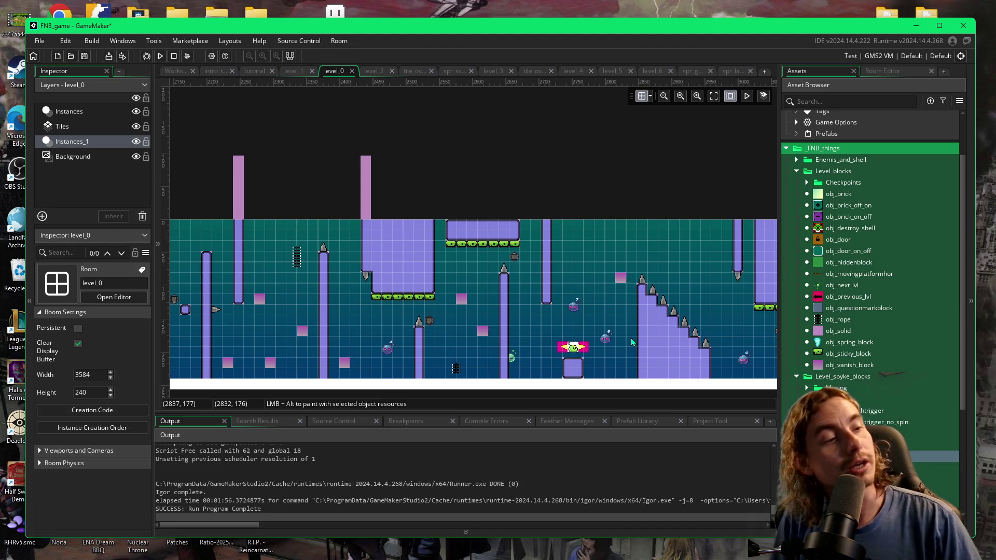
scroll(618, 336, right, 3)
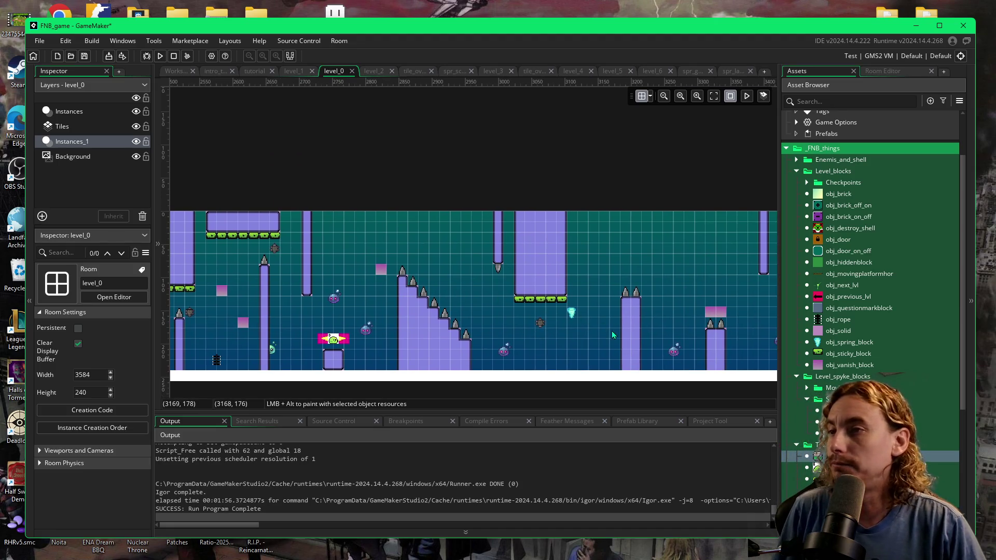
scroll(613, 336, right, 1)
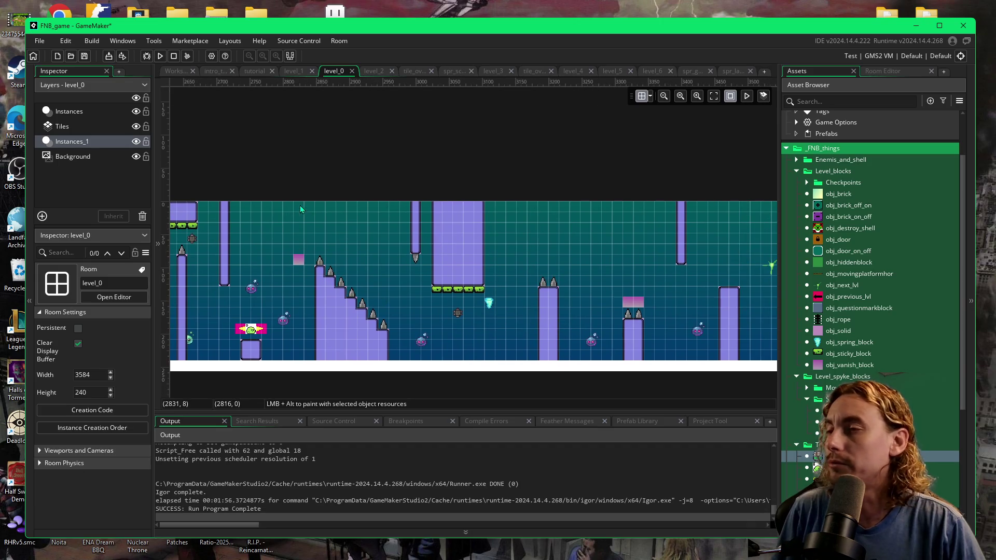
scroll(532, 317, right, 2)
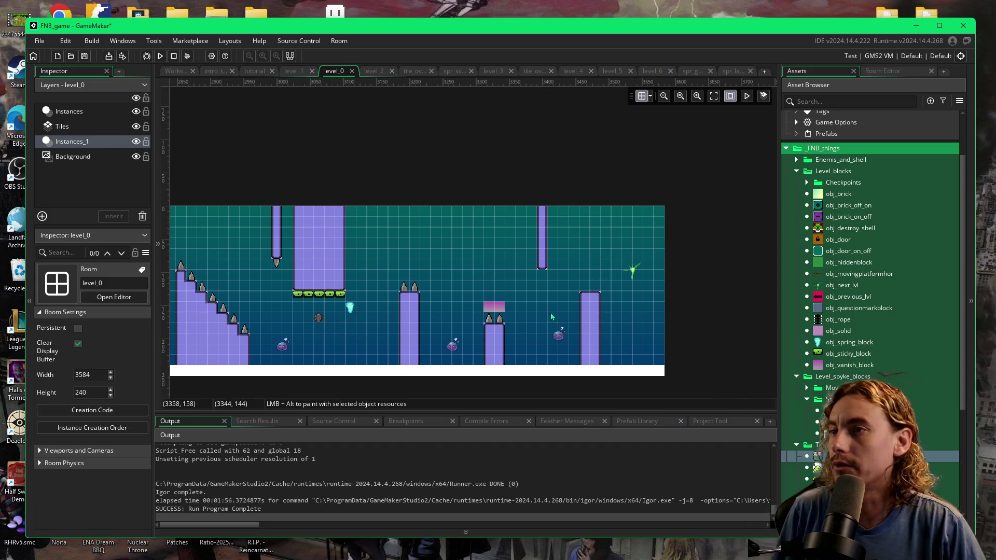
scroll(530, 317, left, 8)
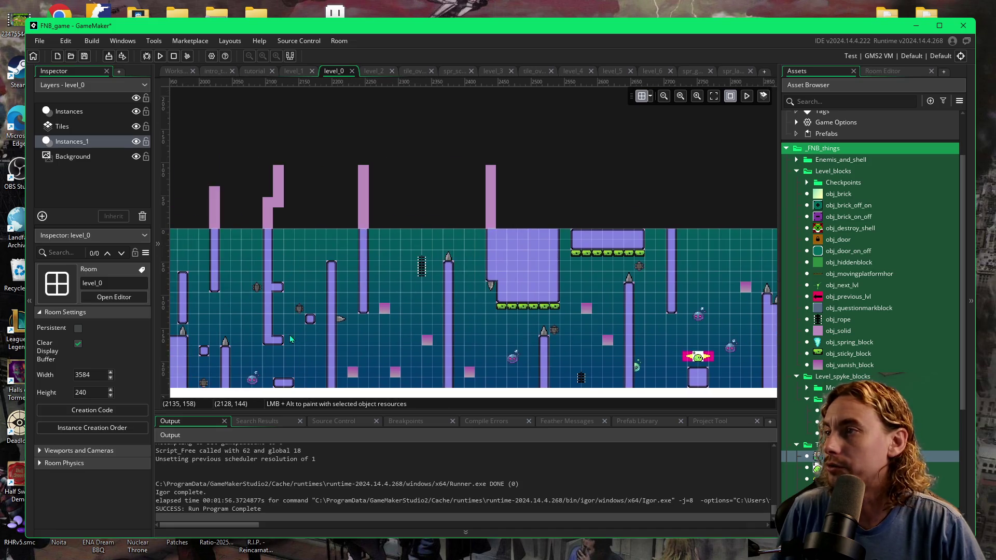
scroll(312, 342, left, 7)
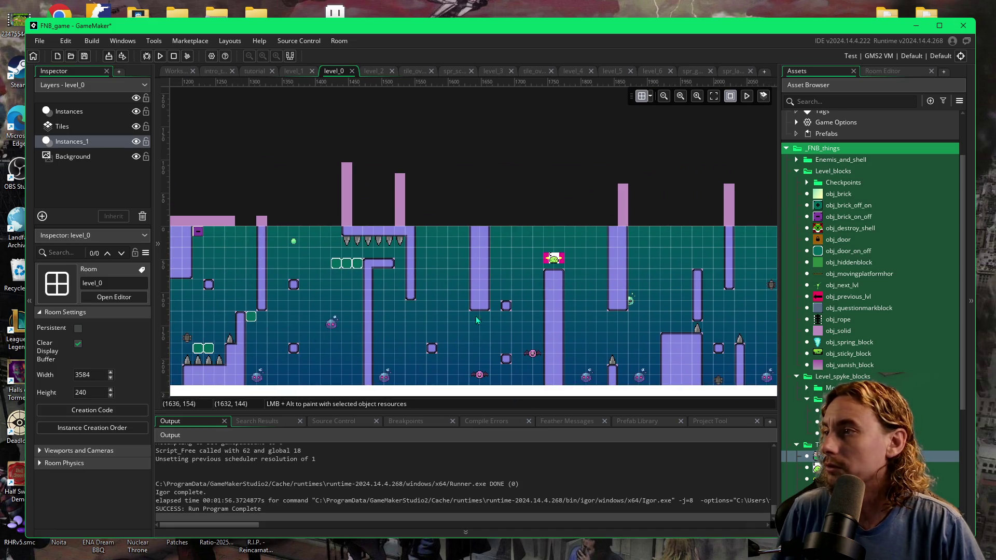
scroll(419, 314, left, 2)
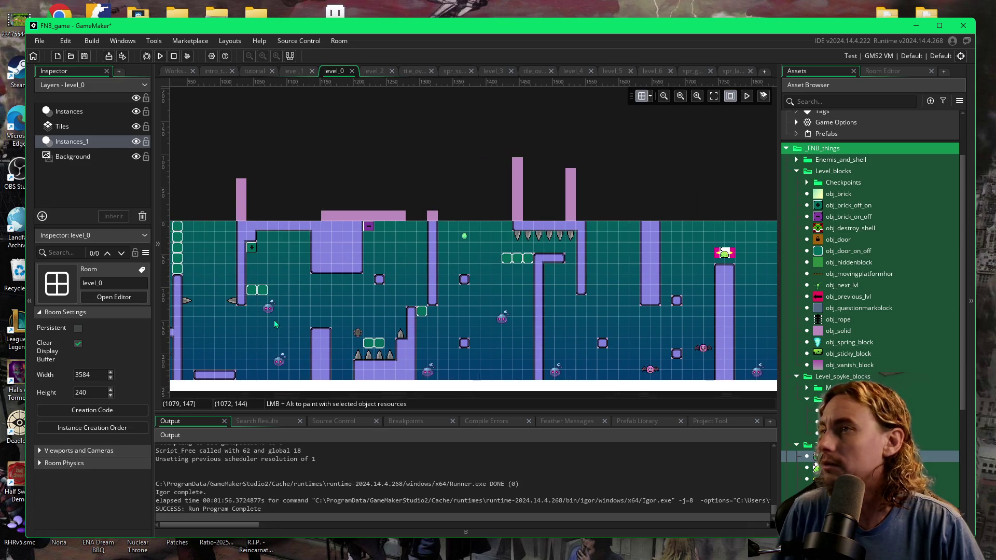
scroll(468, 347, left, 4)
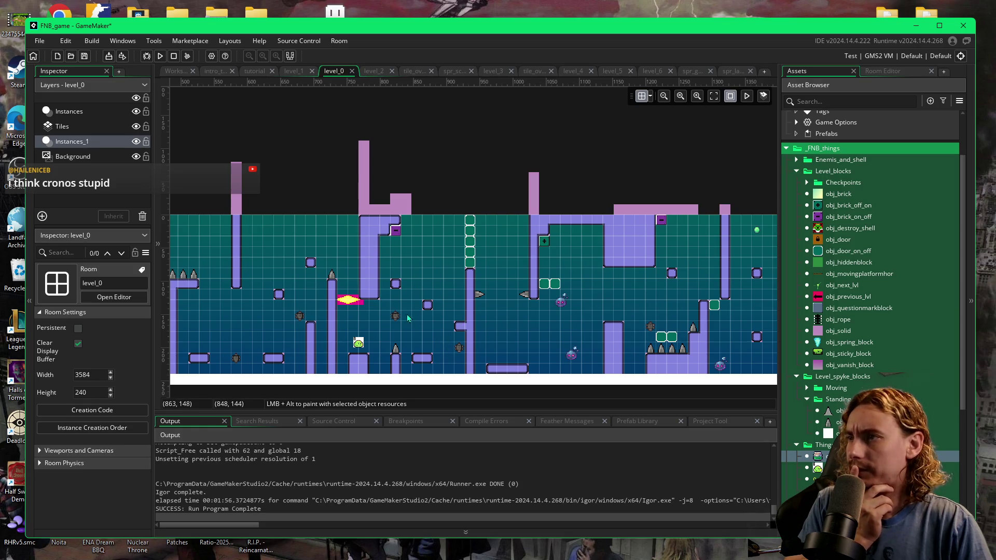
scroll(482, 326, left, 1)
scroll(501, 312, right, 6)
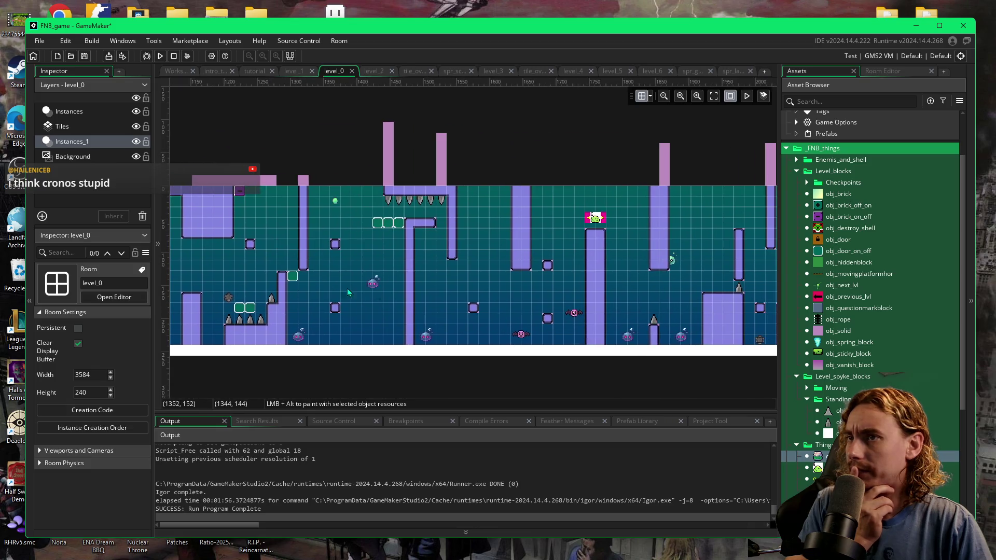
scroll(477, 295, down, 3)
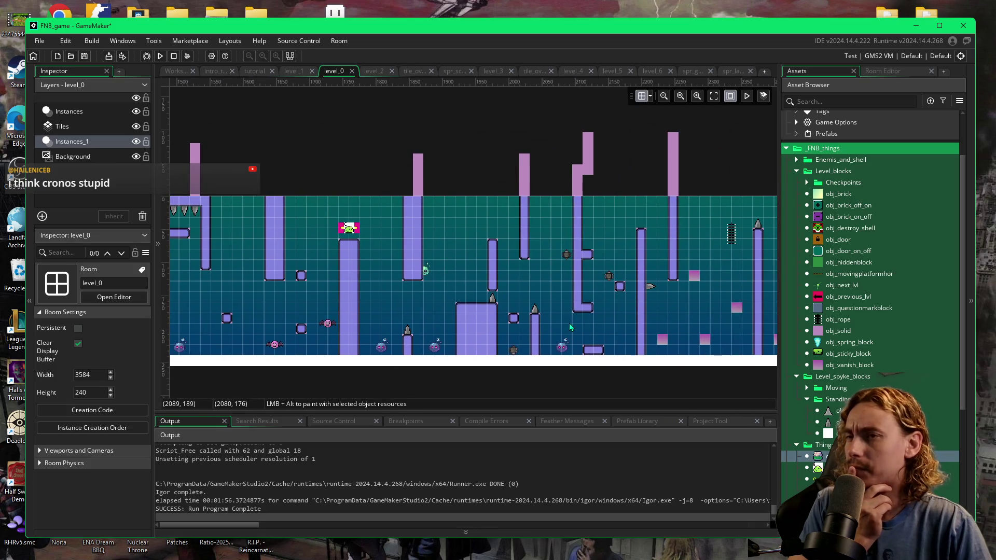
scroll(706, 310, up, 3)
scroll(706, 310, left, 8)
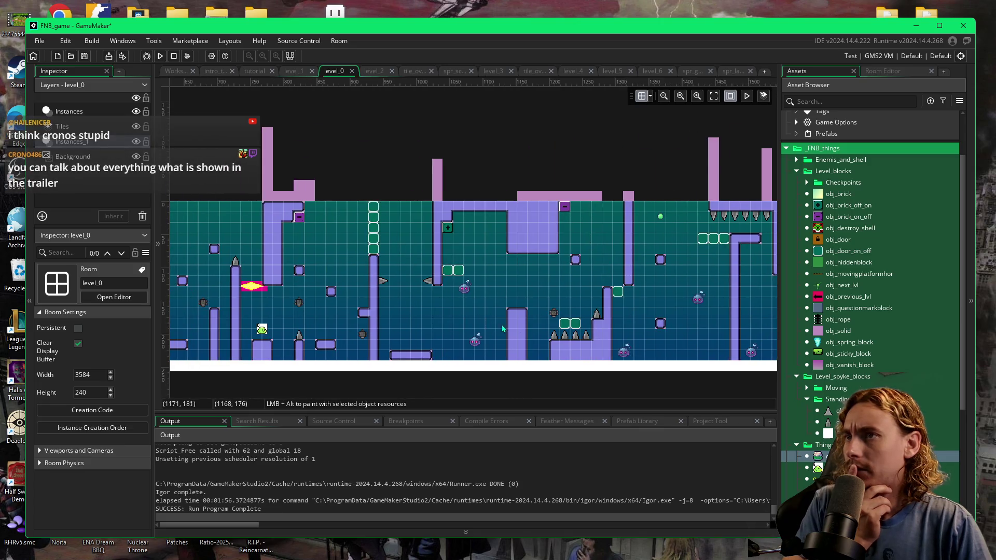
scroll(536, 312, left, 4)
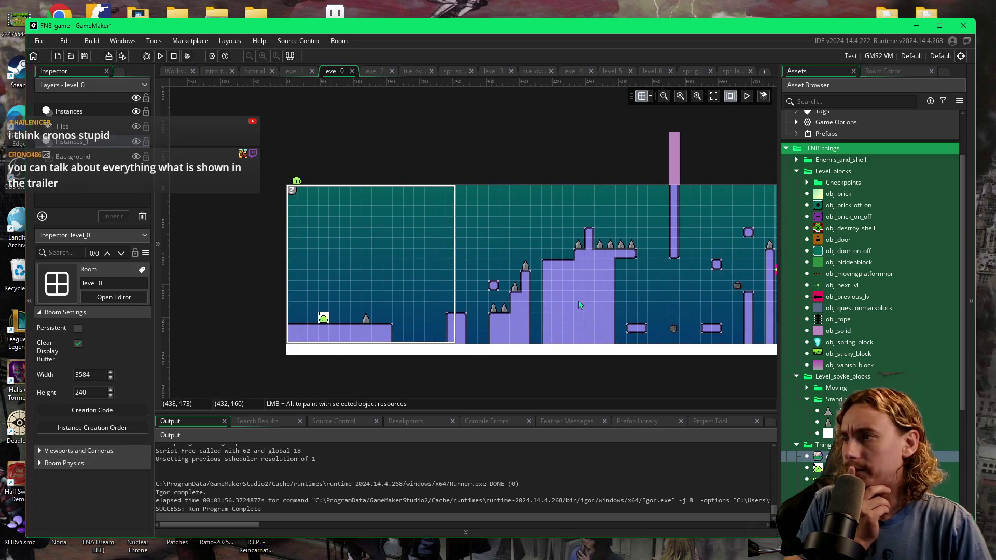
scroll(640, 318, right, 2)
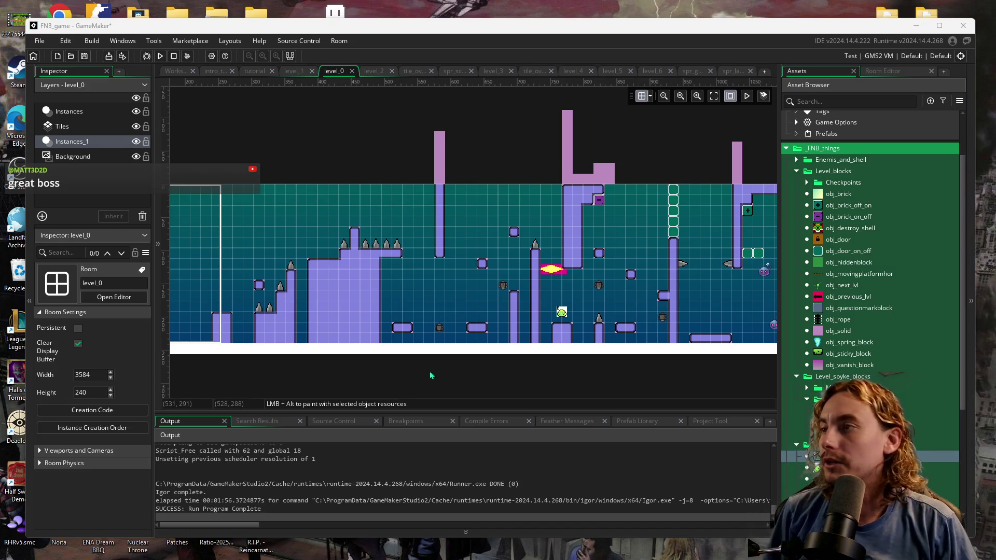
drag(449, 310, 531, 297)
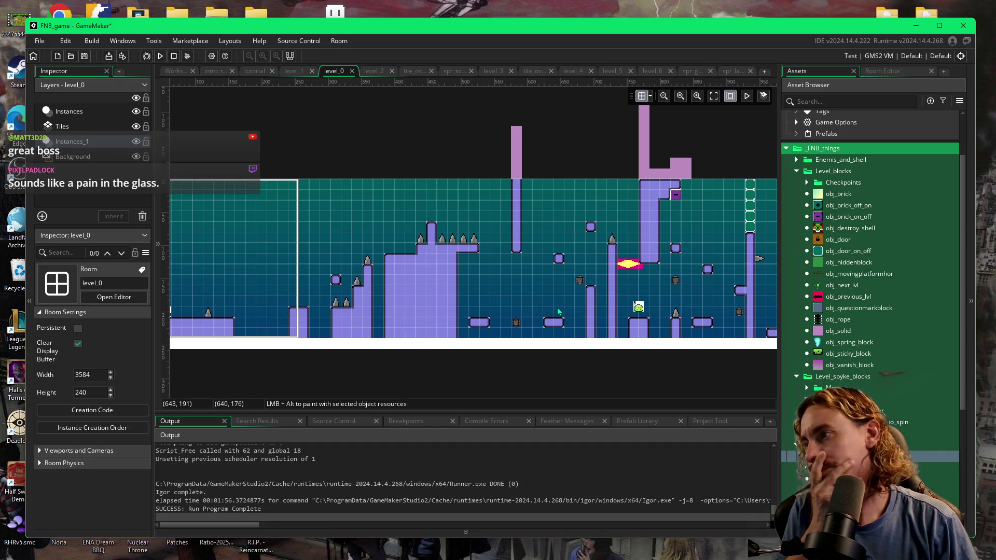
scroll(529, 311, right, 10)
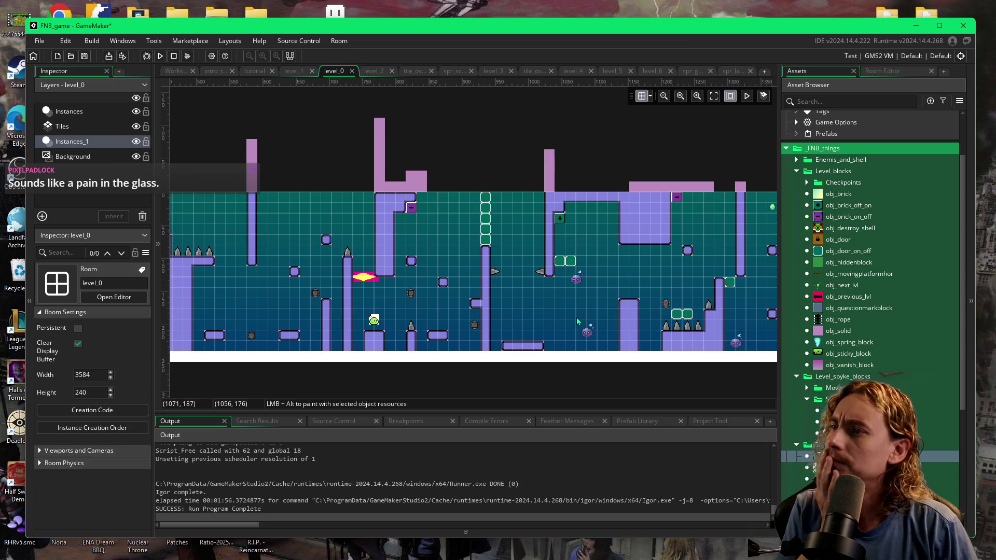
scroll(577, 318, right, 1)
mouse_move(587, 556)
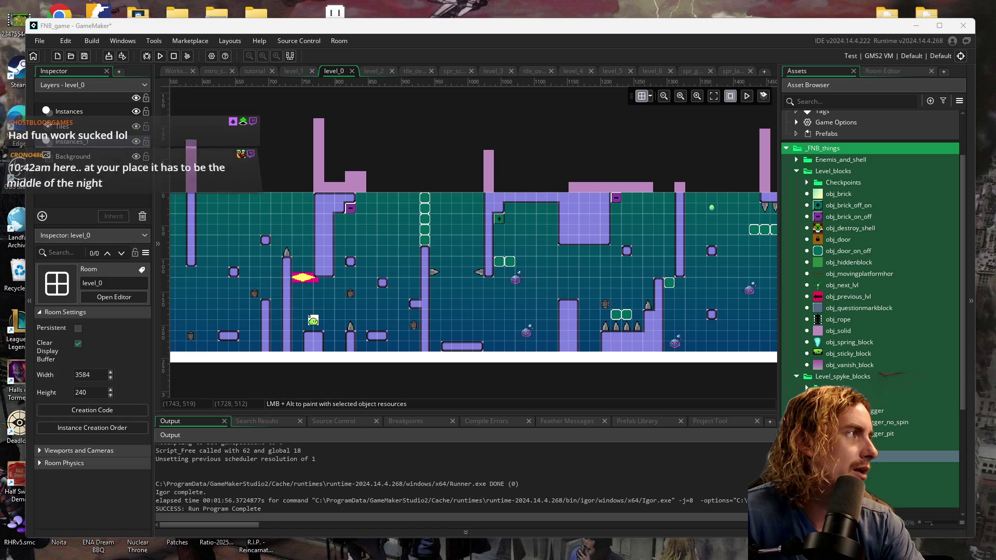
key(alt+Tab)
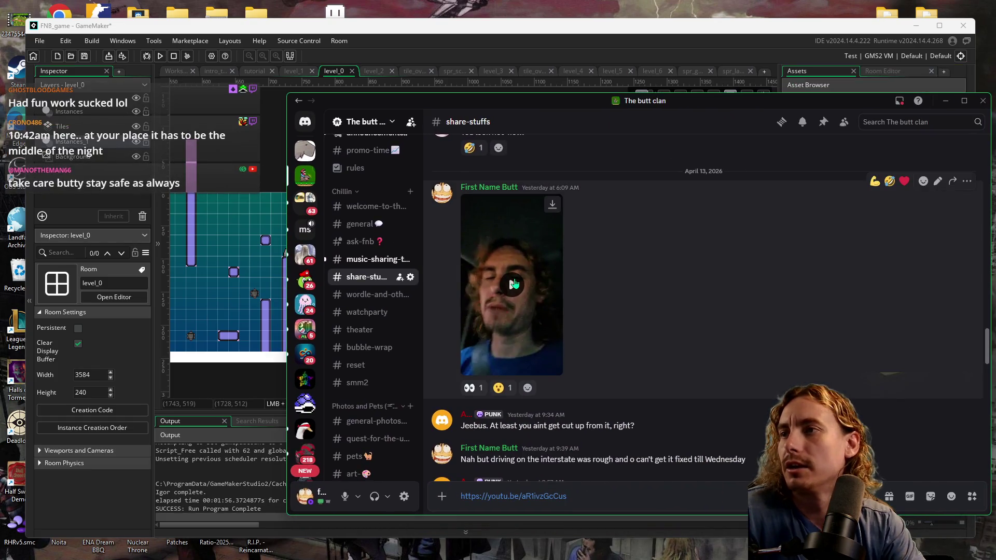
Step: Replay the shared Discord video fullscreen, exit with Esc, and switch back to GameMaker
click(514, 282)
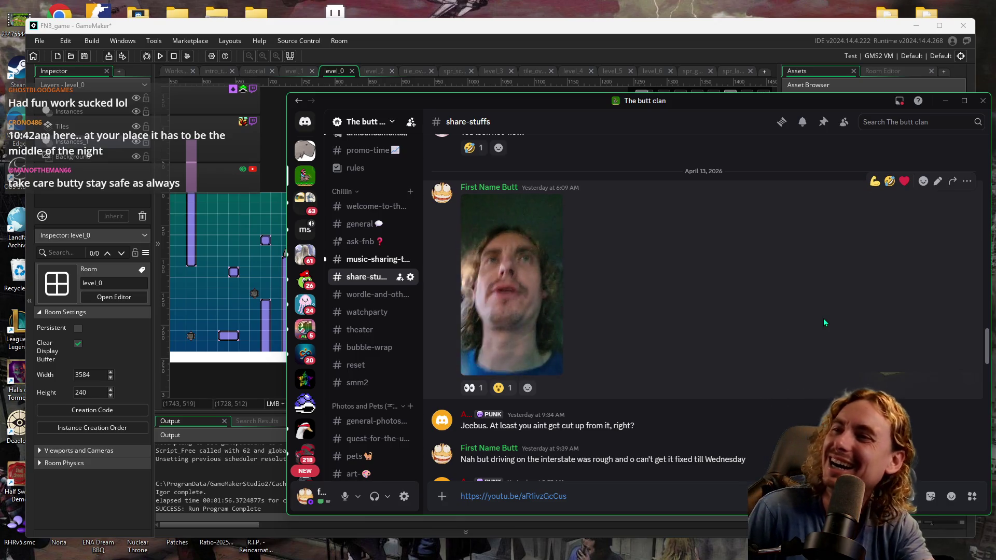
mouse_move(510, 324)
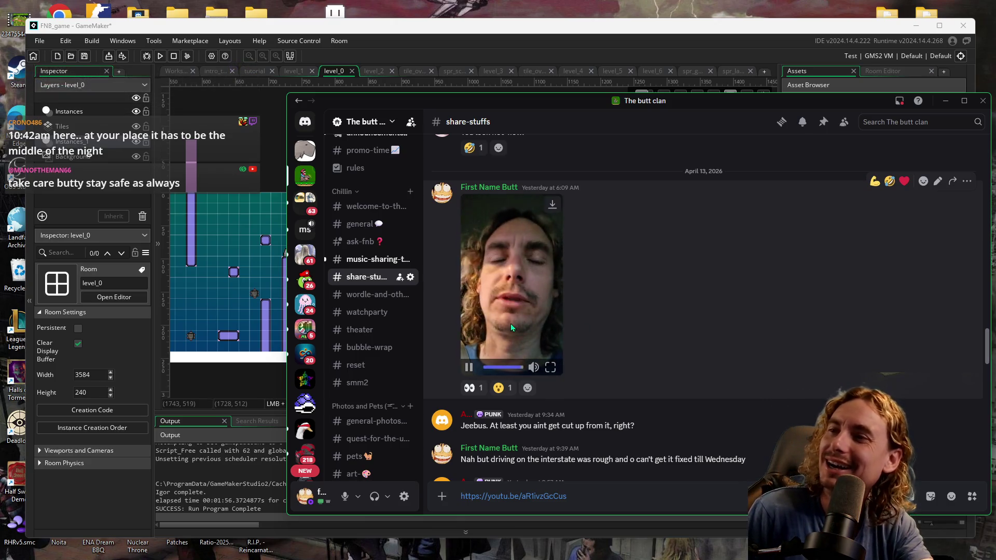
click(492, 367)
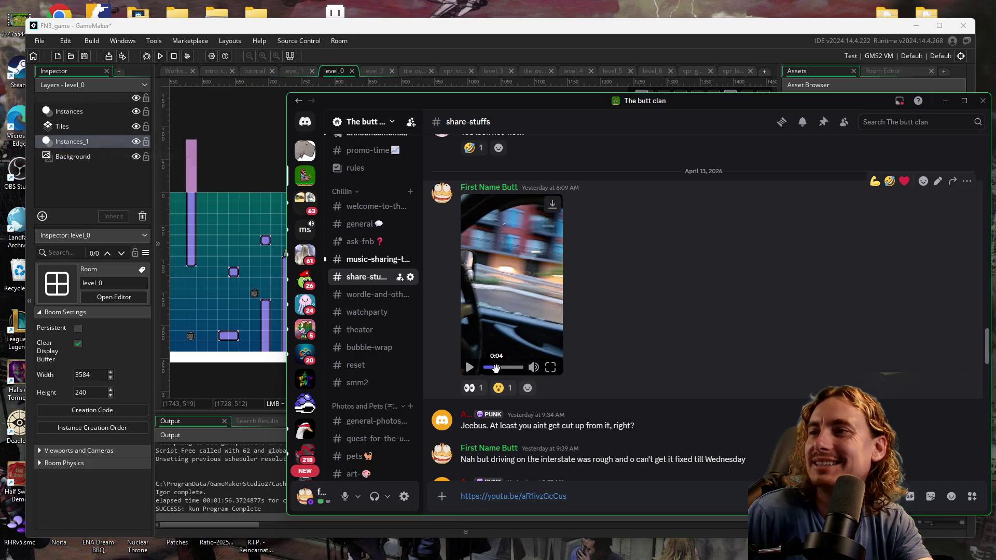
click(551, 367)
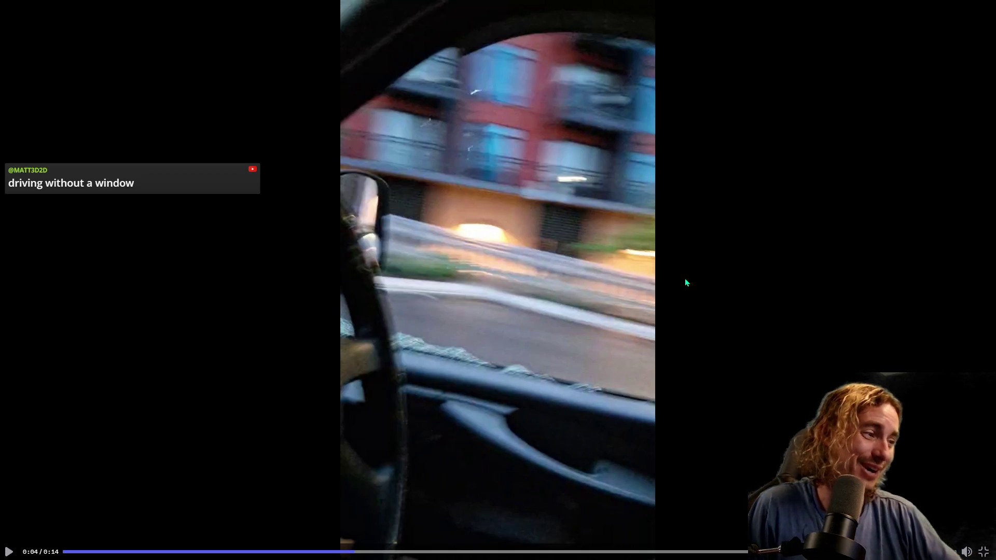
key(Escape)
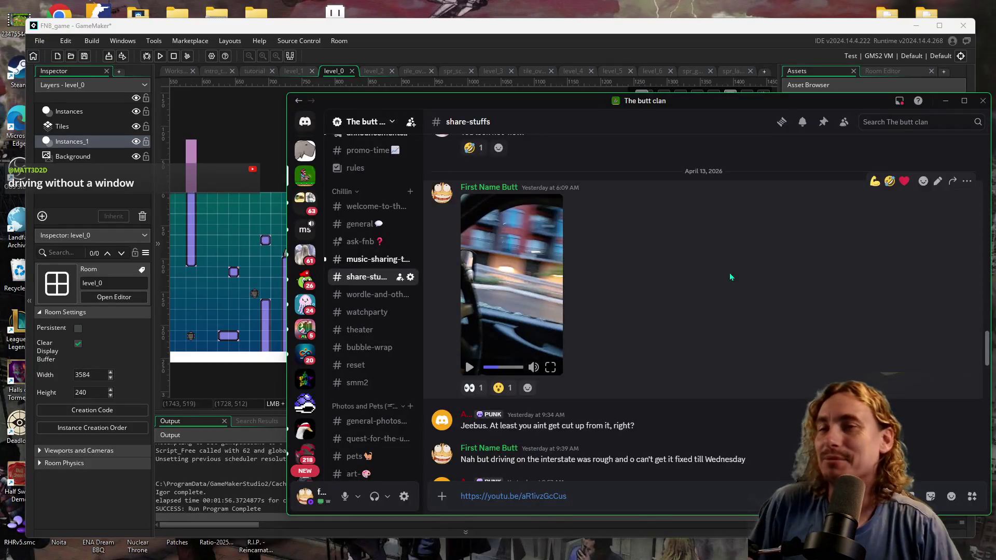
key(alt+Tab)
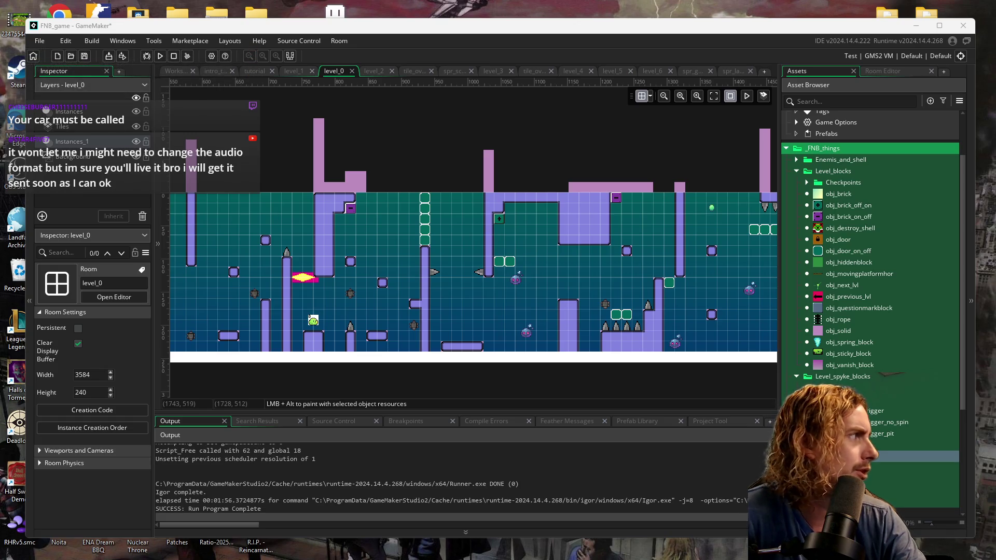
key(alt+Tab)
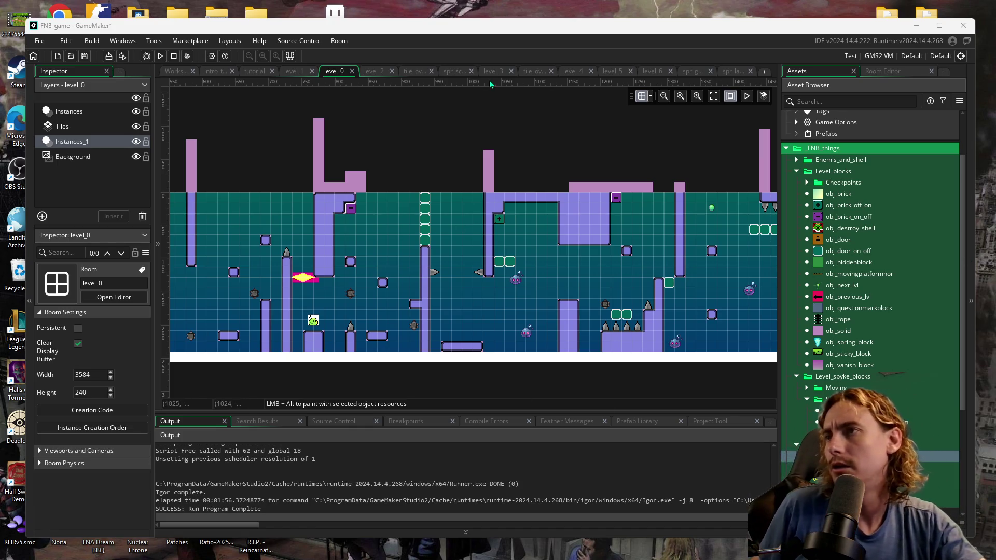
Step: Run the game with F5 and hop the slime over the opening ledges, pillar and spike
key(F5)
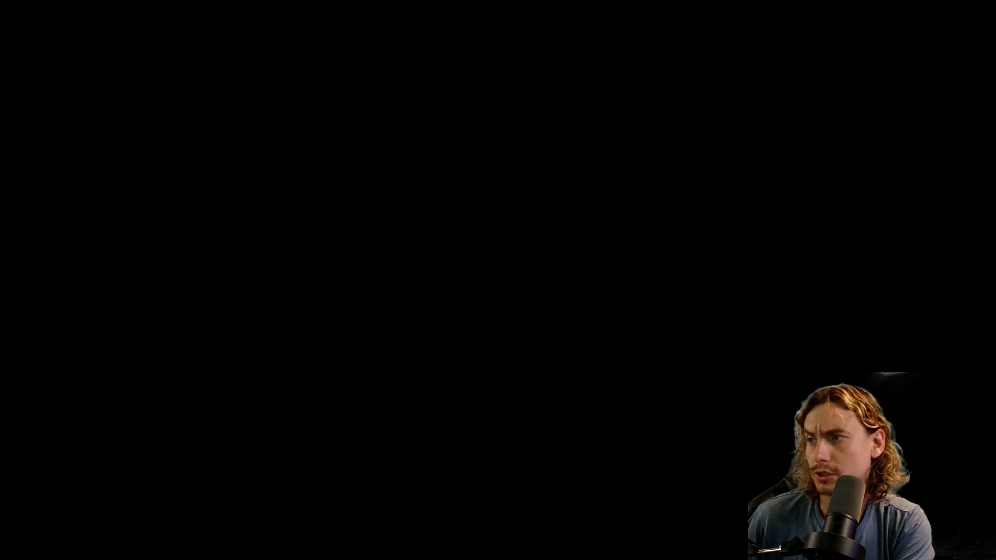
key(Right)
key(space)
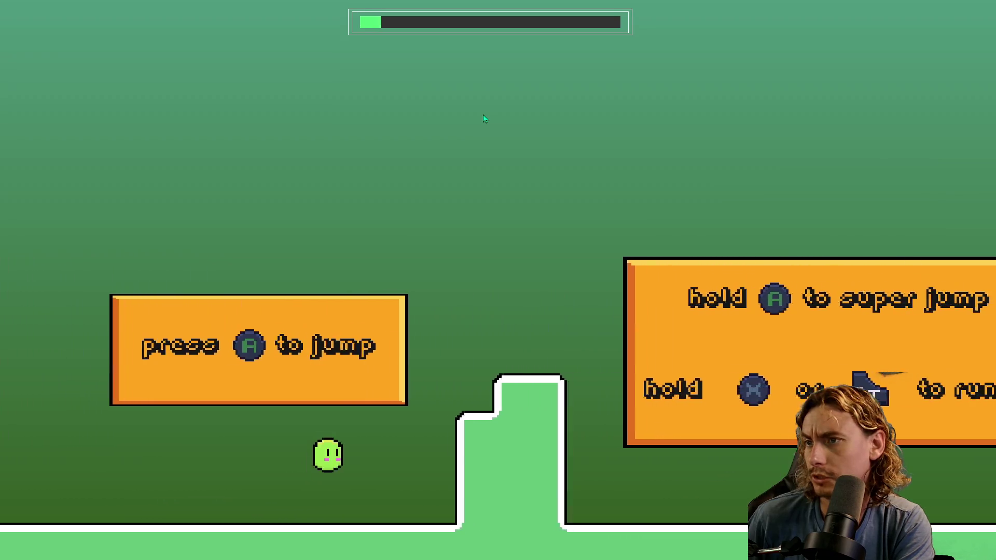
key(Right)
key(space)
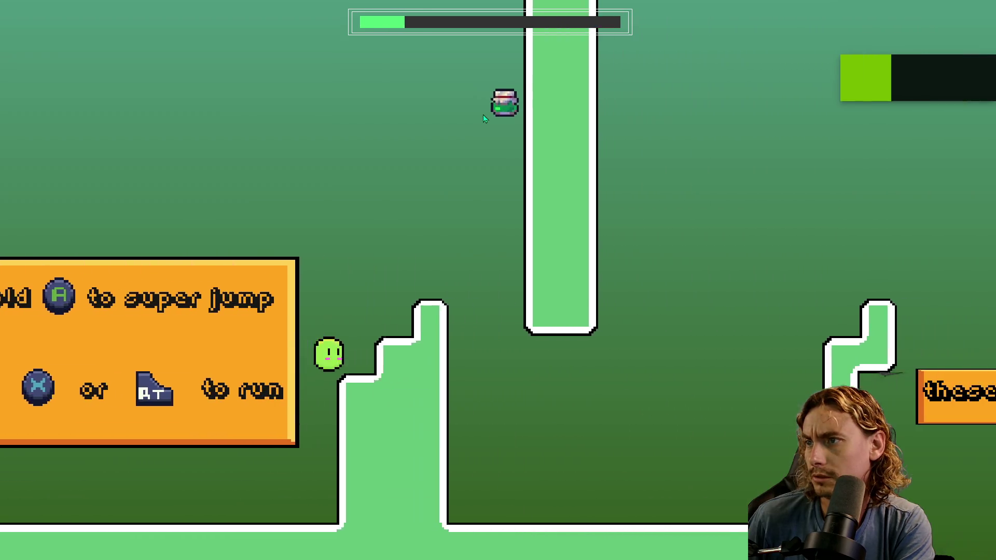
key(Right)
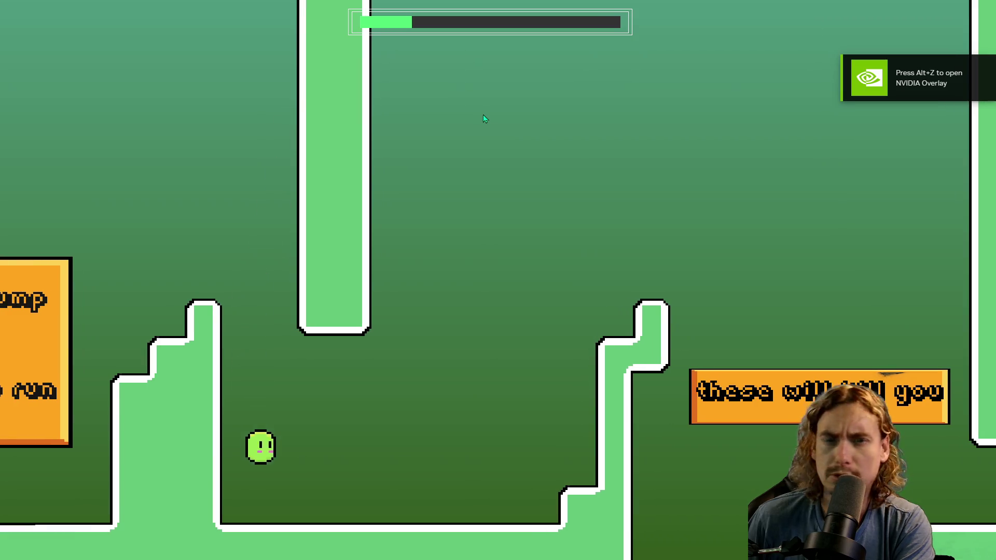
key(space)
key(Right)
key(space)
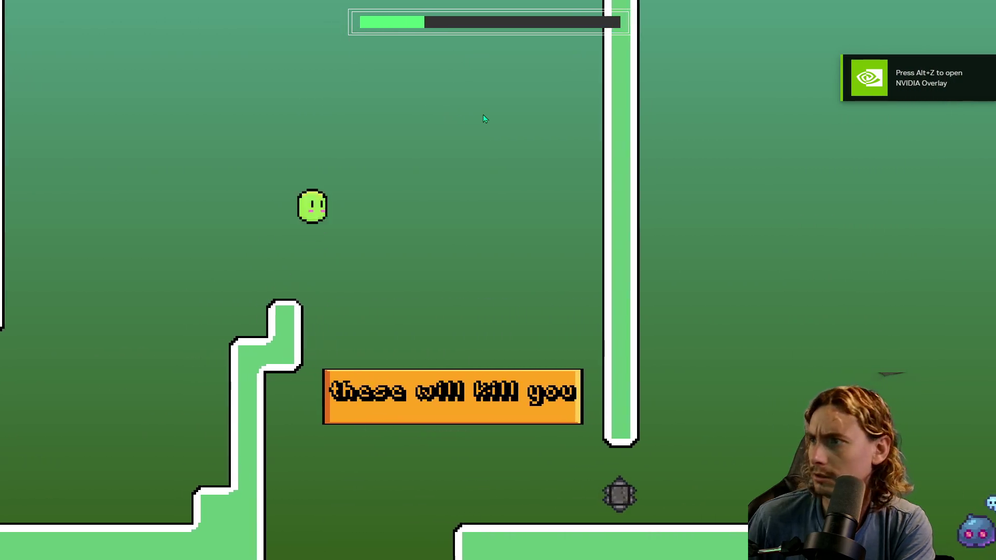
key(Right)
key(space)
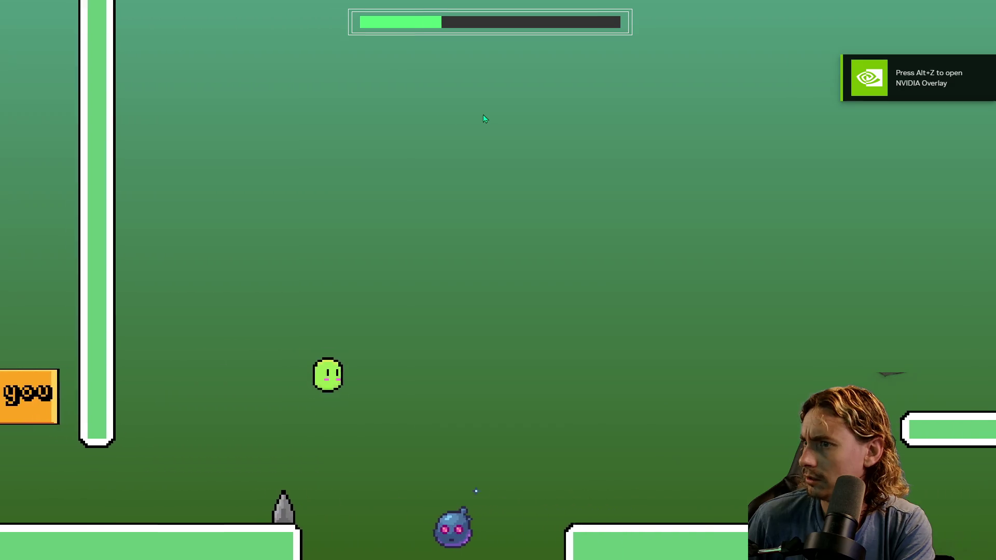
Step: Work through the maze, touch the orb, and jump the gap to the floor below
key(Right)
key(space)
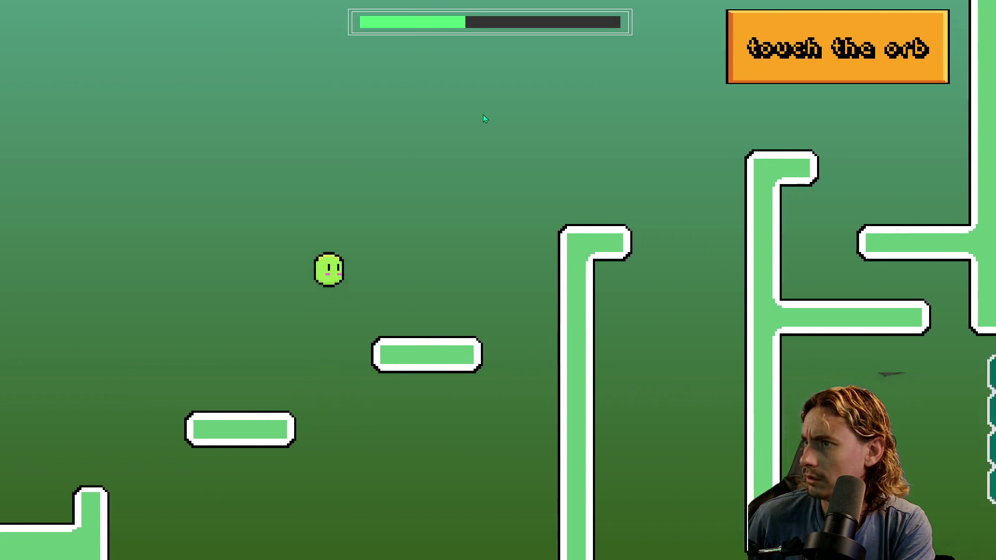
key(Right)
key(space)
key(Right)
key(Left)
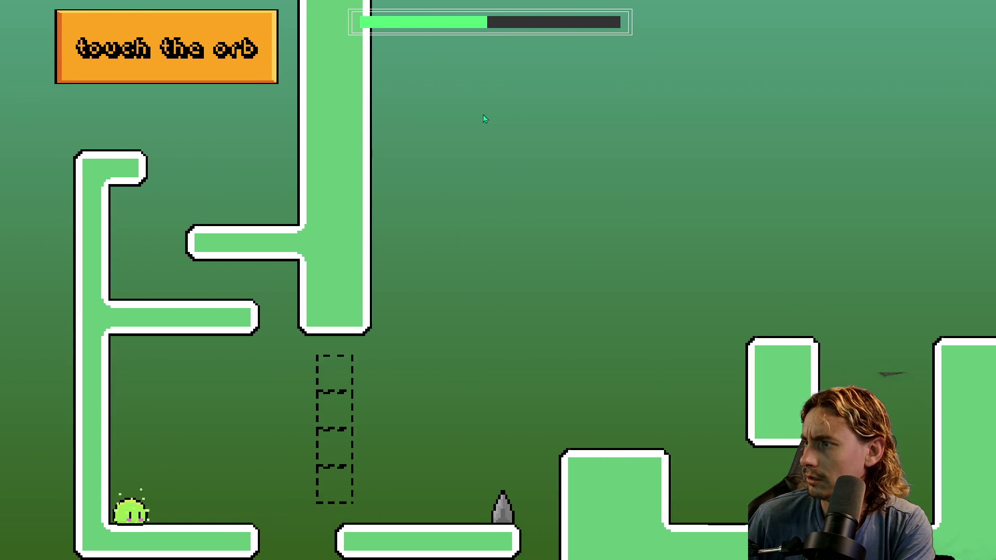
key(Right)
key(space)
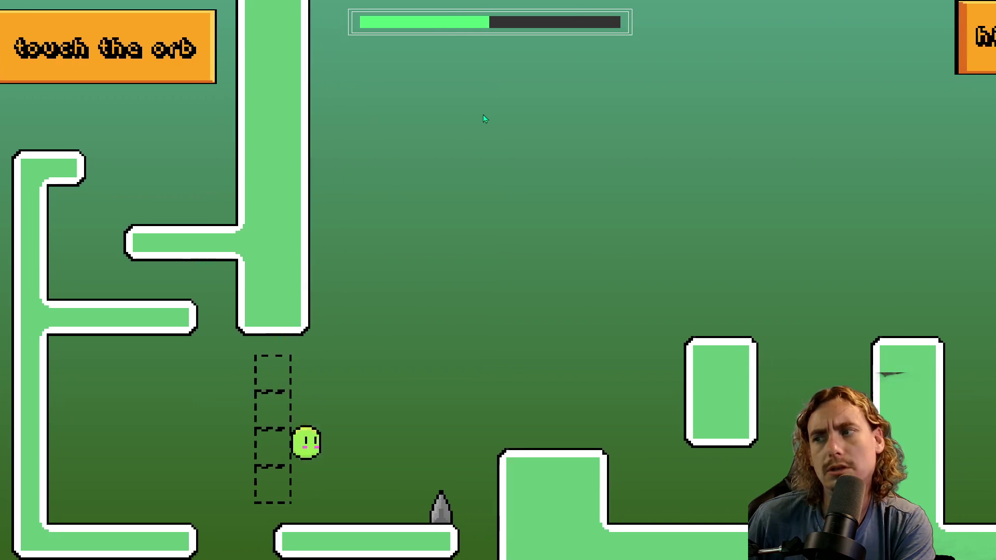
key(space)
key(Right)
key(space)
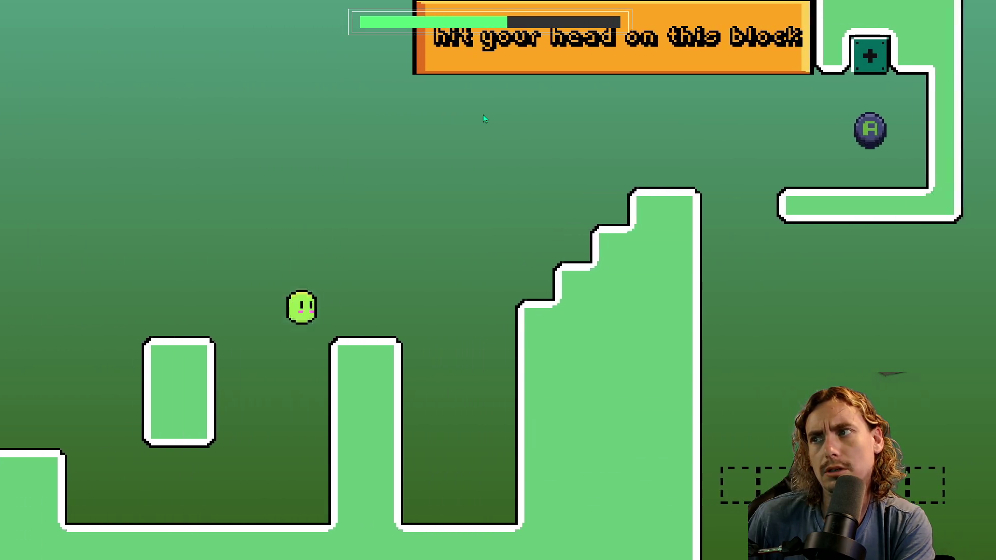
Step: Double-jump up the stairs and drop into the enclosure under the hit-your-head banner
key(Left)
key(space)
key(space)
key(Right)
key(space)
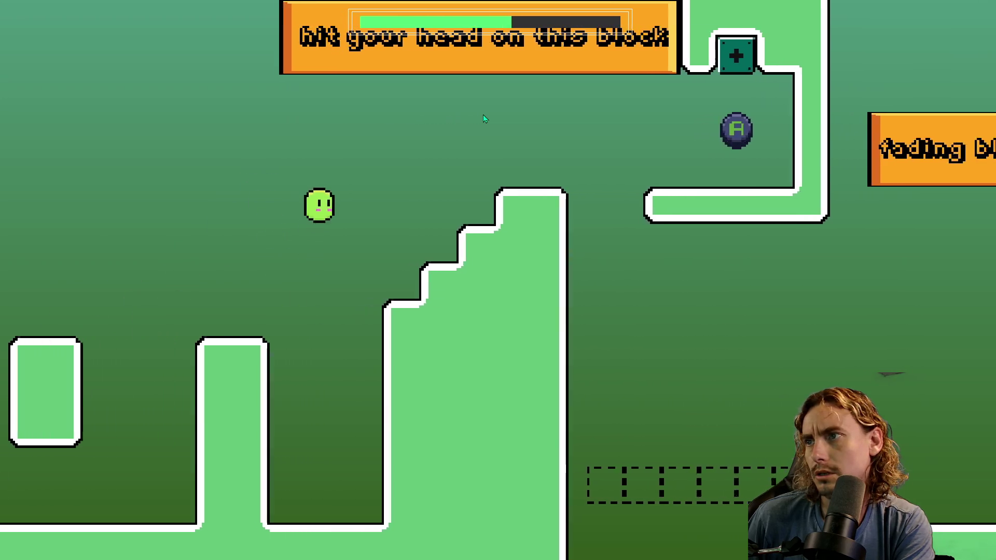
key(space)
key(Right)
Step: Turn the dashed blocks solid and cross the purple fading block to the tall pillar
key(space)
key(Left)
key(Right)
key(Right)
key(space)
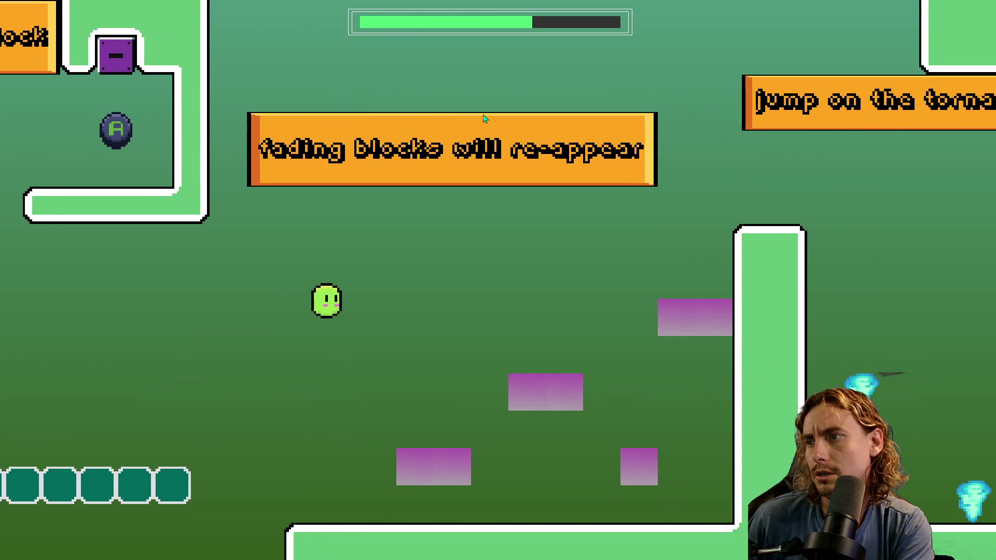
key(space)
key(Right)
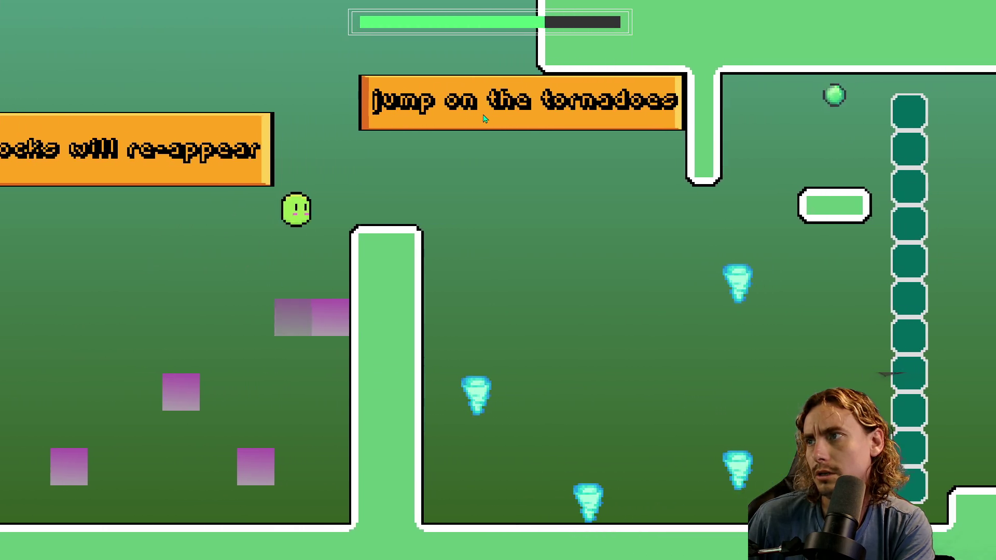
key(space)
Step: Bounce across the tornadoes and land on the ledge in the next area
key(Right)
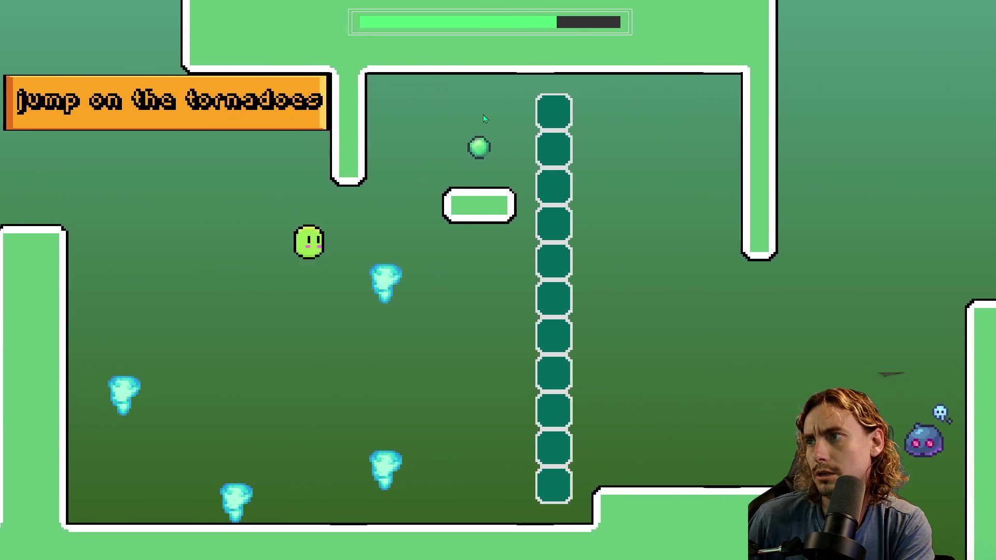
key(Left)
key(Right)
key(Left)
key(Right)
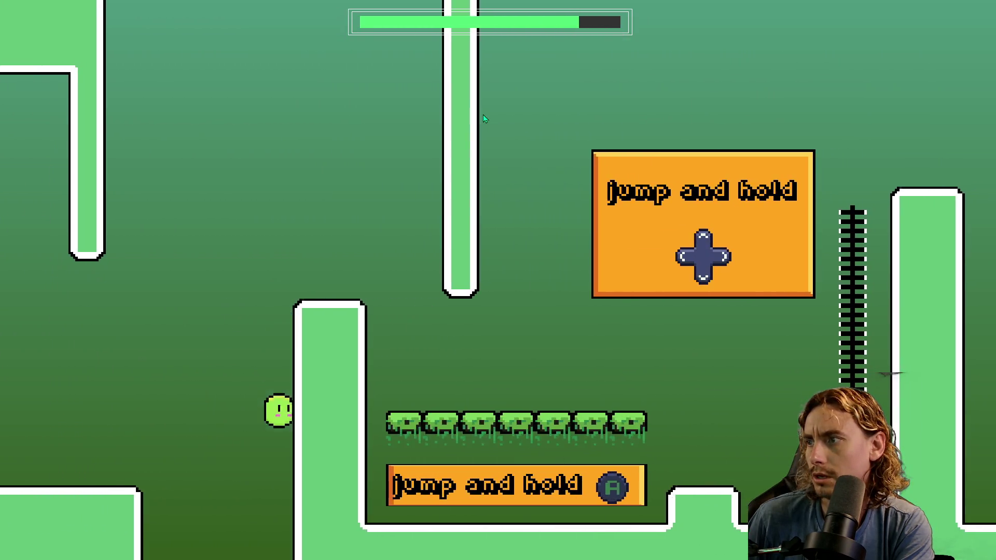
key(Left)
Step: Climb the ladder, clear the spike row, and finish the tutorial level
key(Right)
key(space)
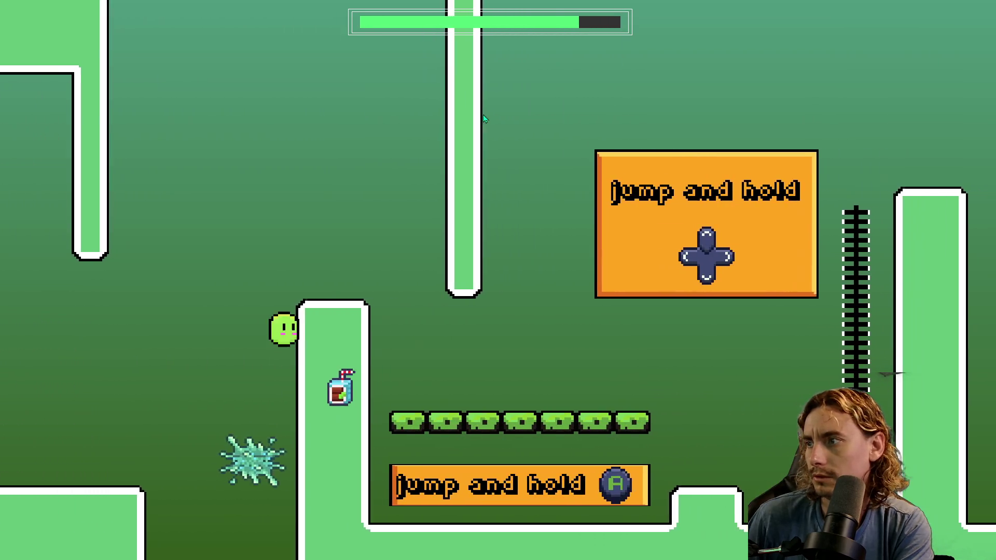
key(Right)
key(space)
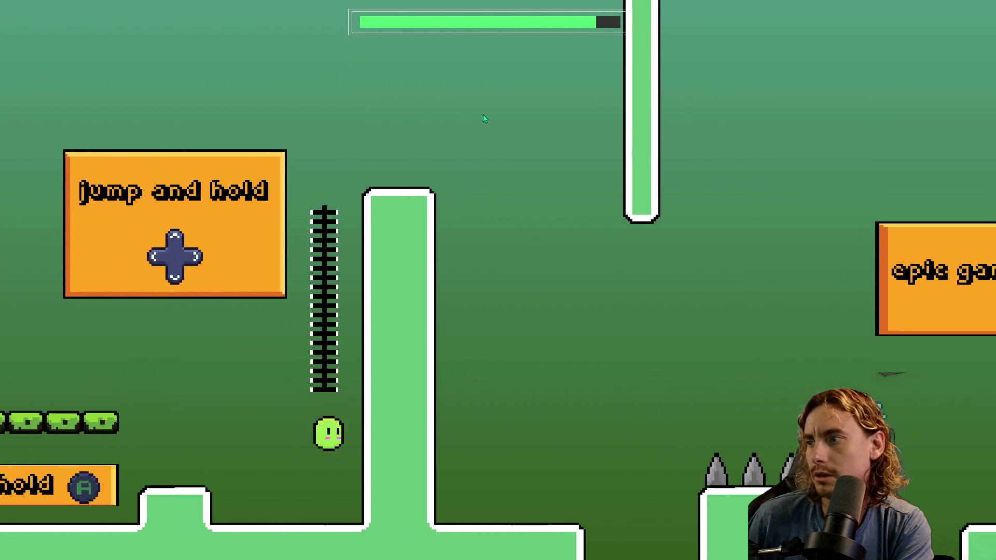
key(space)
key(Right)
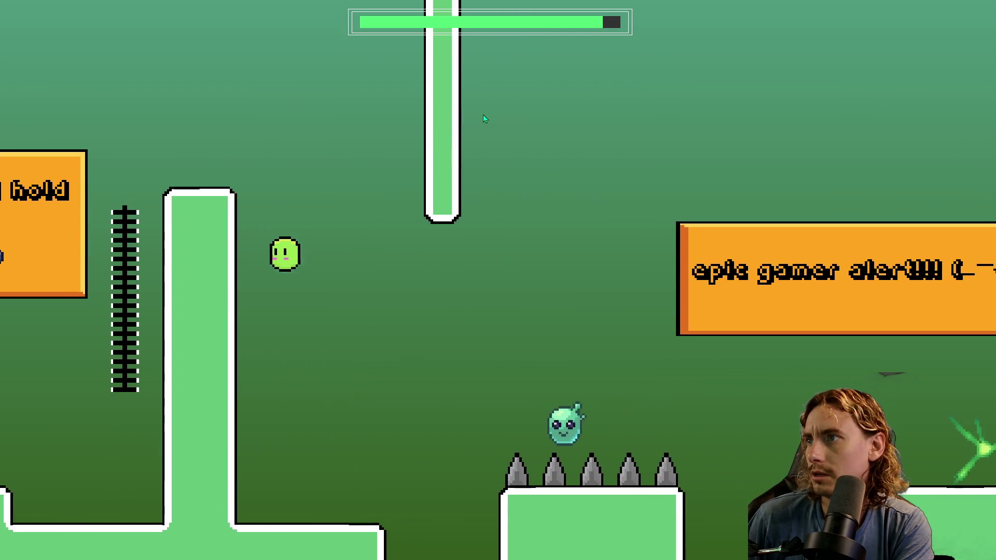
key(Right)
key(space)
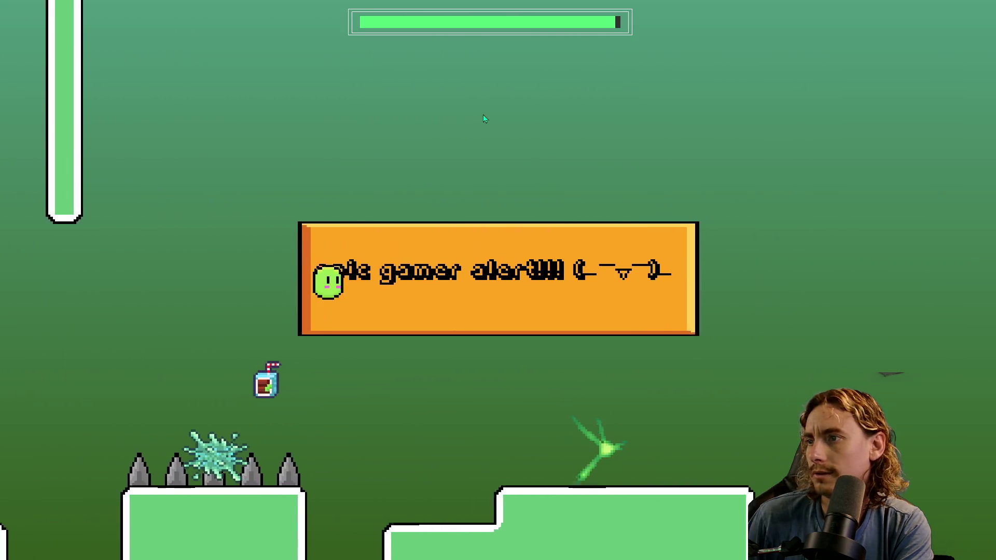
key(Right)
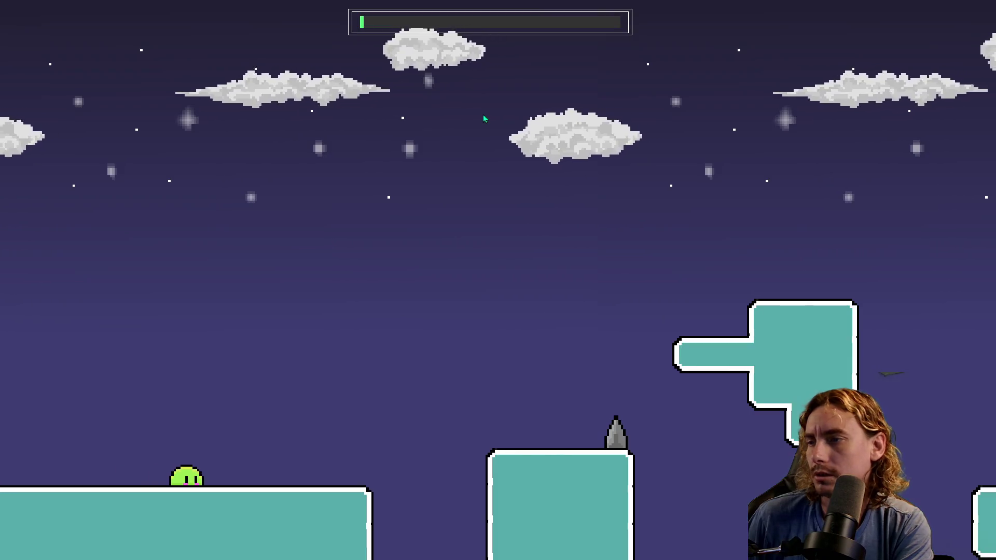
Step: Run and jump right up the first platforms of the night level
key(space)
key(Right)
key(space)
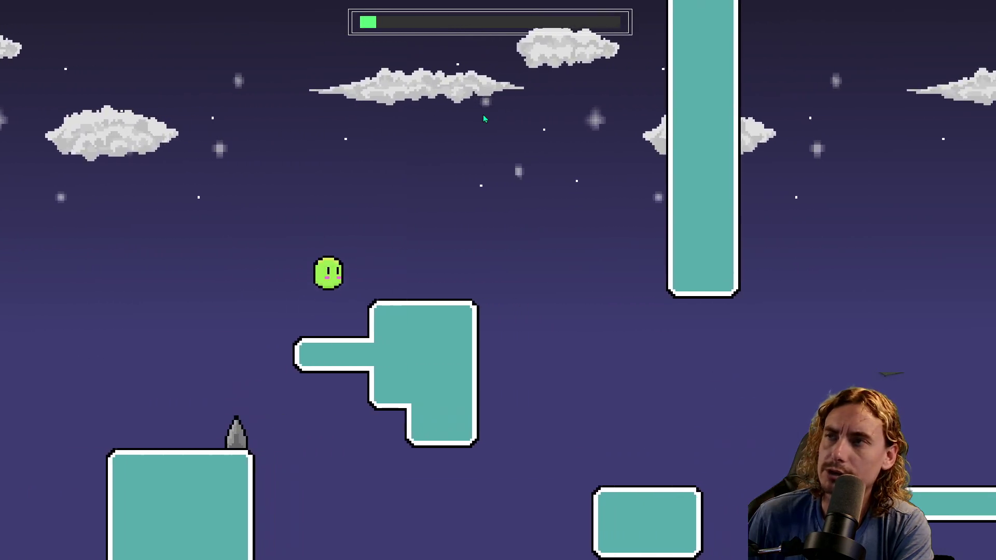
key(Right)
key(space)
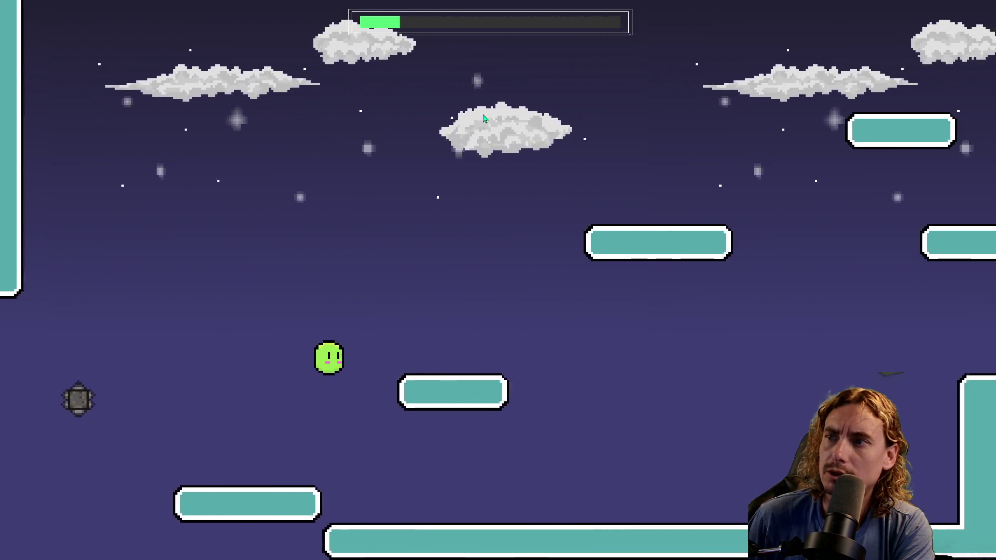
key(Right)
key(space)
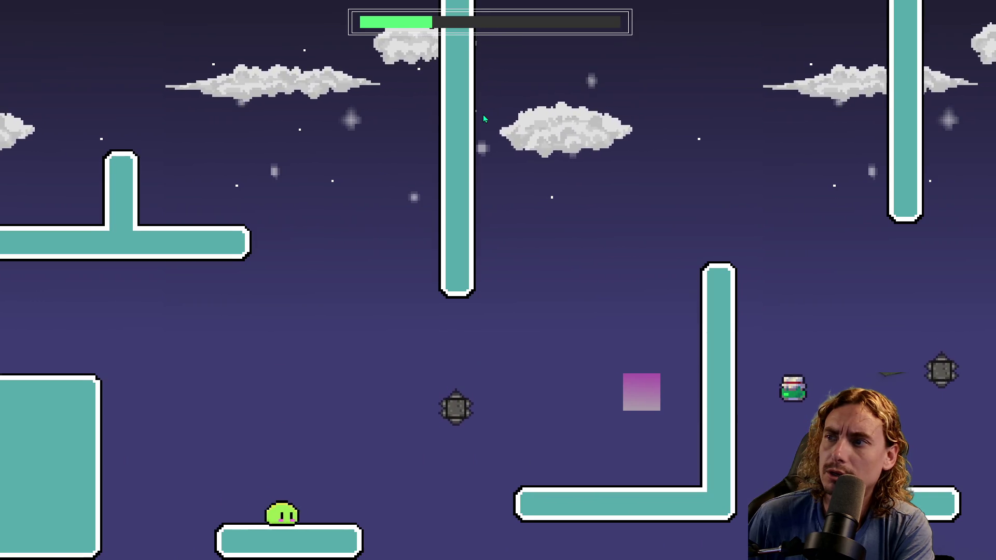
Step: Reach the L-shaped platform, hop back left, and bring up the NVIDIA overlay with Alt+Z
key(Right)
key(space)
key(Right)
key(space)
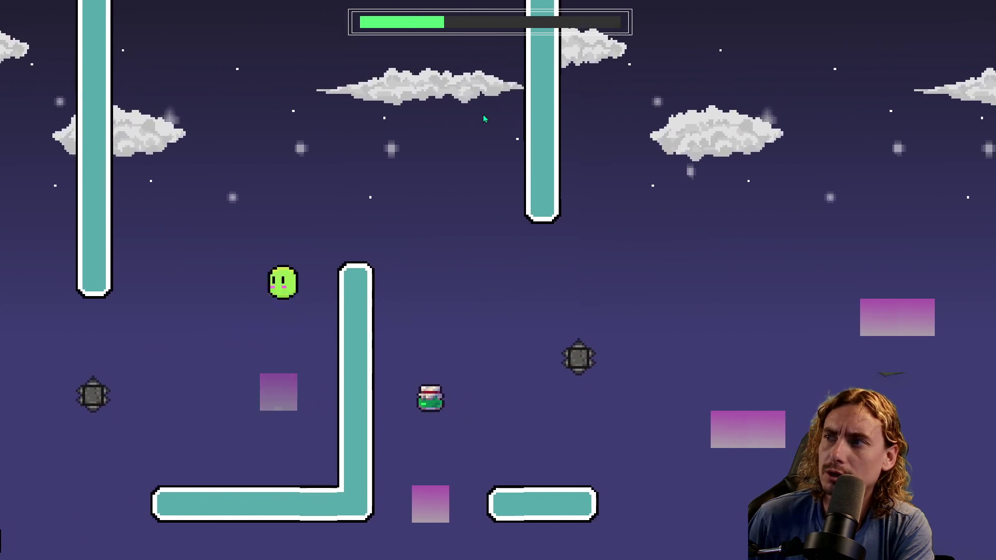
key(Left)
key(space)
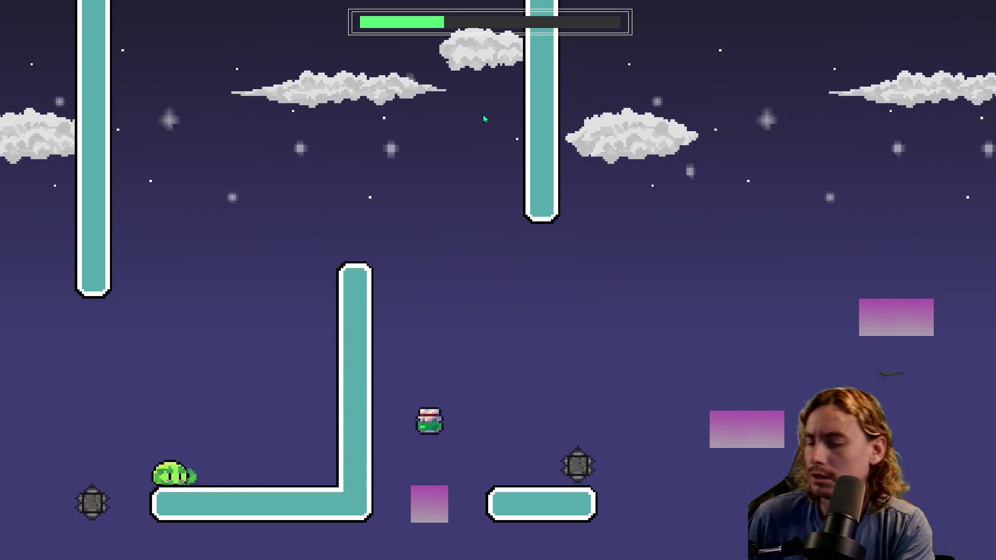
key(alt+z)
key(alt+z)
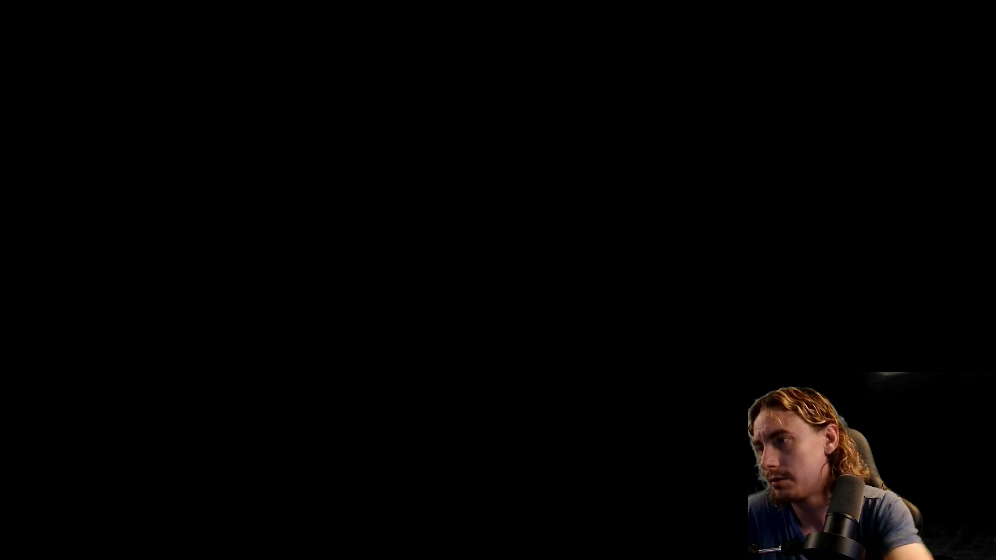
Step: Close the running game with Alt+F4, then click GameMaker's close button
key(alt+F4)
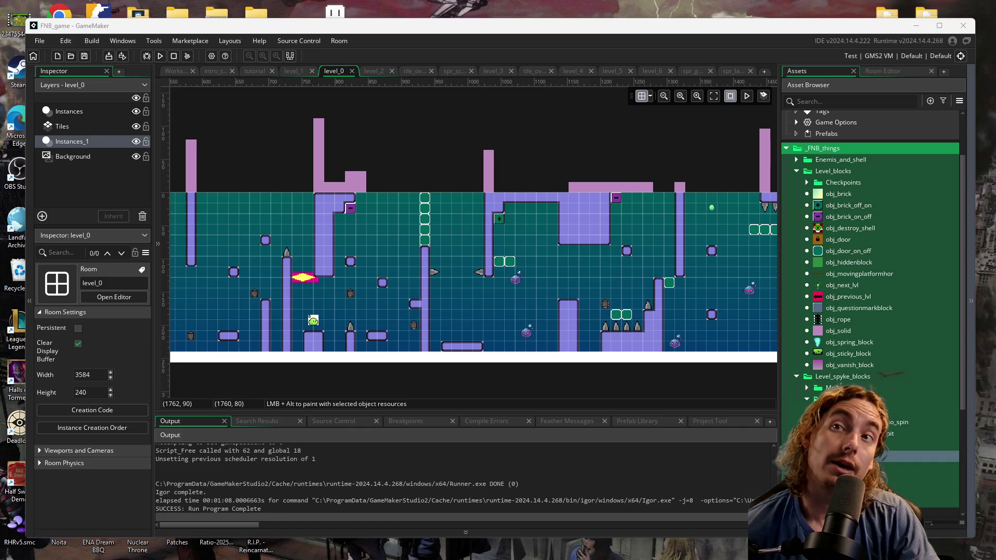
click(964, 25)
Step: Confirm OK in the exit dialog so GameMaker quits
click(535, 305)
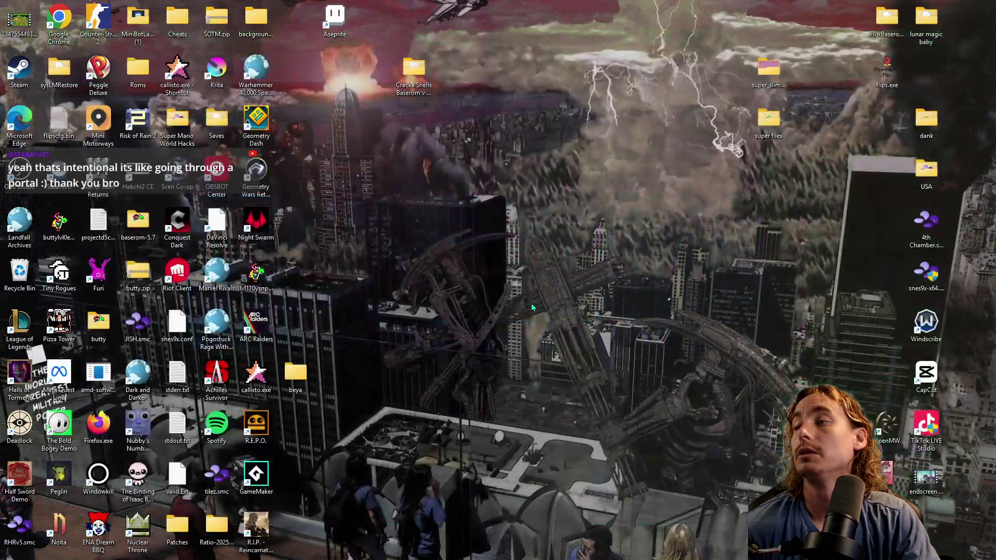